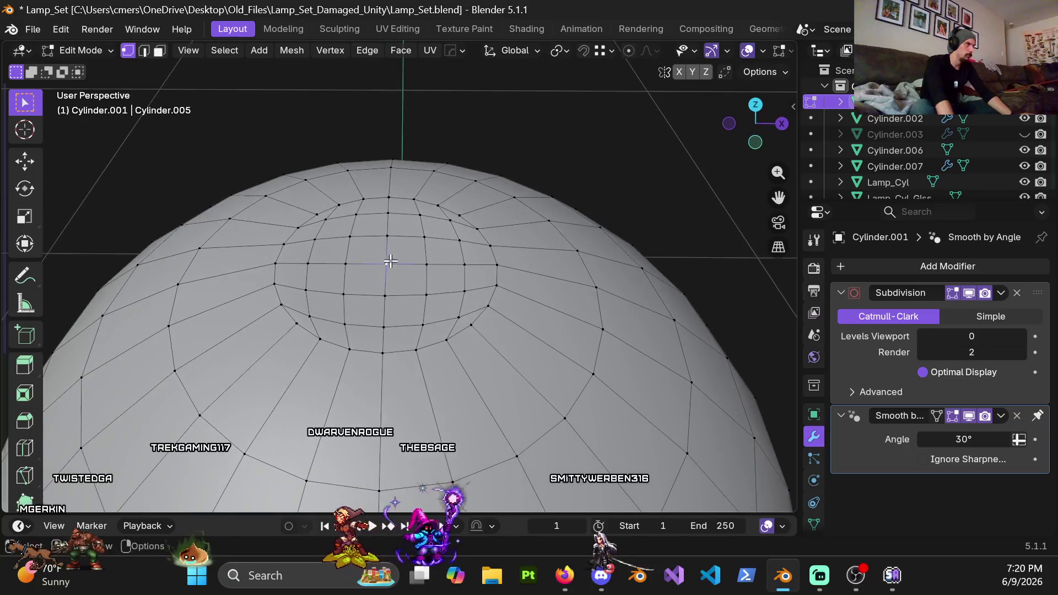
Step: Enable proportional editing and make a first proportional move of the dome's top vertex
{"action": "left_click", "coordinate": [628, 55]}
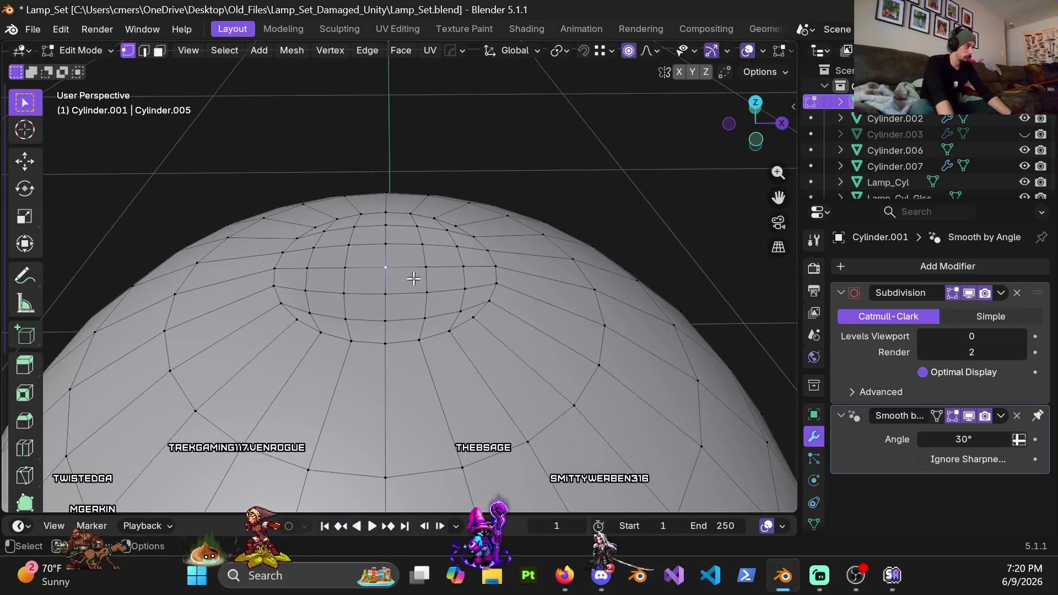
{"action": "key", "text": "g"}
{"action": "scroll", "coordinate": [416, 273], "scroll_direction": "down", "scroll_amount": 5}
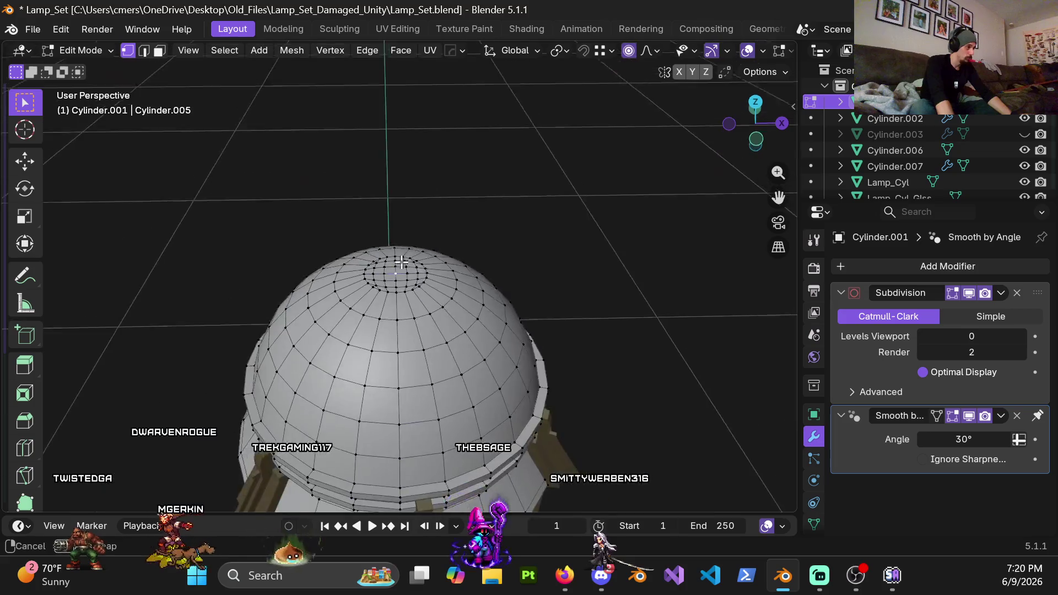
{"action": "scroll", "coordinate": [399, 229], "scroll_direction": "down", "scroll_amount": 8}
{"action": "scroll", "coordinate": [399, 230], "scroll_direction": "up", "scroll_amount": 15}
{"action": "scroll", "coordinate": [399, 229], "scroll_direction": "down", "scroll_amount": 12}
{"action": "left_click", "coordinate": [395, 233]}
{"action": "scroll", "coordinate": [394, 232], "scroll_direction": "down", "scroll_amount": 5}
Step: Try moving the top vertex along Z twice, cancelling both attempts so the dome stays flat
{"action": "key", "text": "g"}
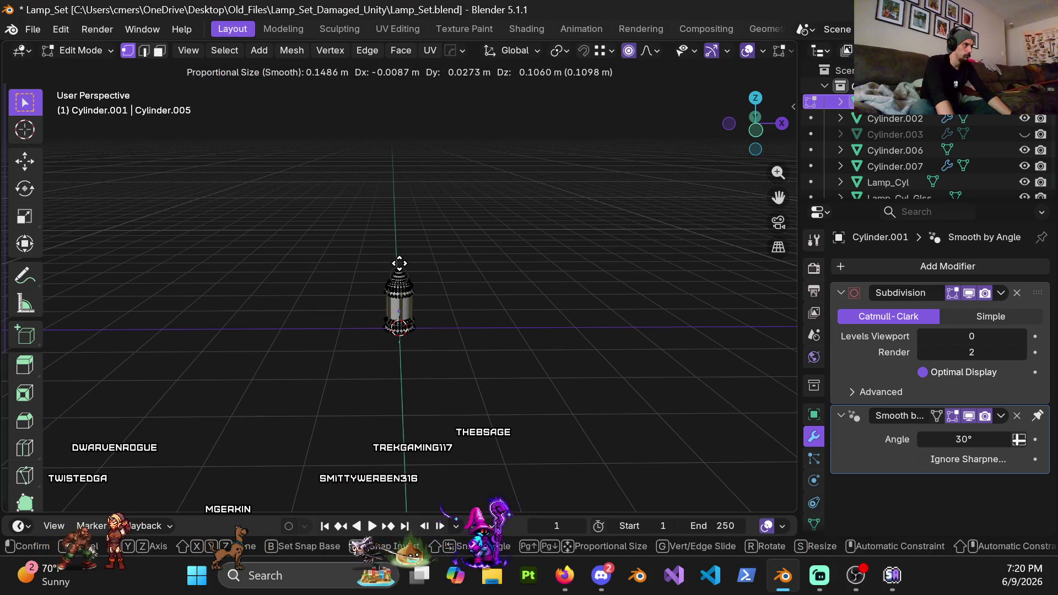
{"action": "scroll", "coordinate": [399, 263], "scroll_direction": "up", "scroll_amount": 10}
{"action": "scroll", "coordinate": [395, 285], "scroll_direction": "up", "scroll_amount": 4}
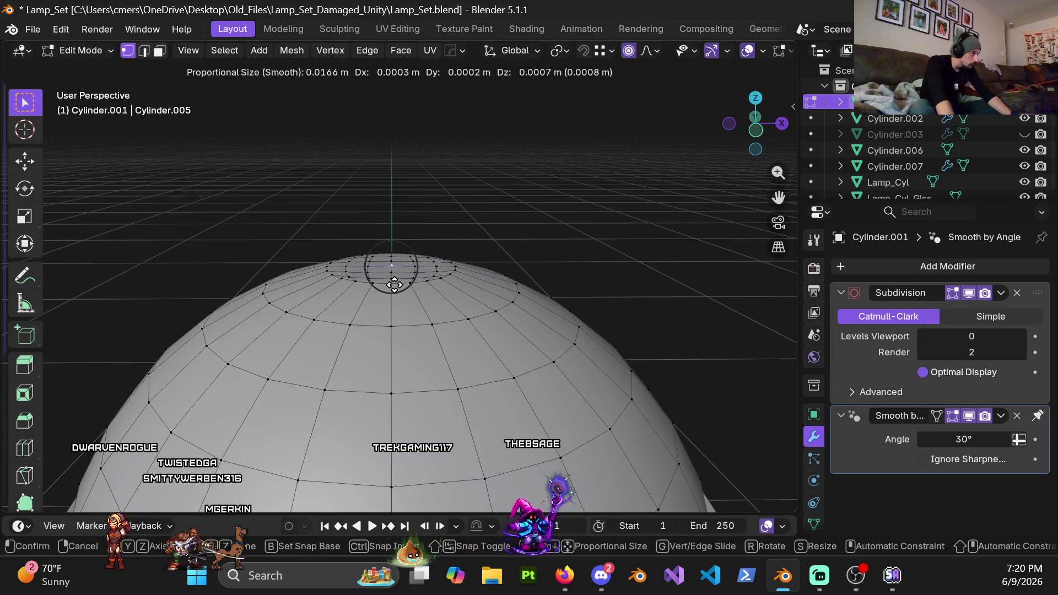
{"action": "key", "text": "z"}
{"action": "scroll", "coordinate": [398, 276], "scroll_direction": "down", "scroll_amount": 7}
{"action": "scroll", "coordinate": [399, 271], "scroll_direction": "down", "scroll_amount": 3}
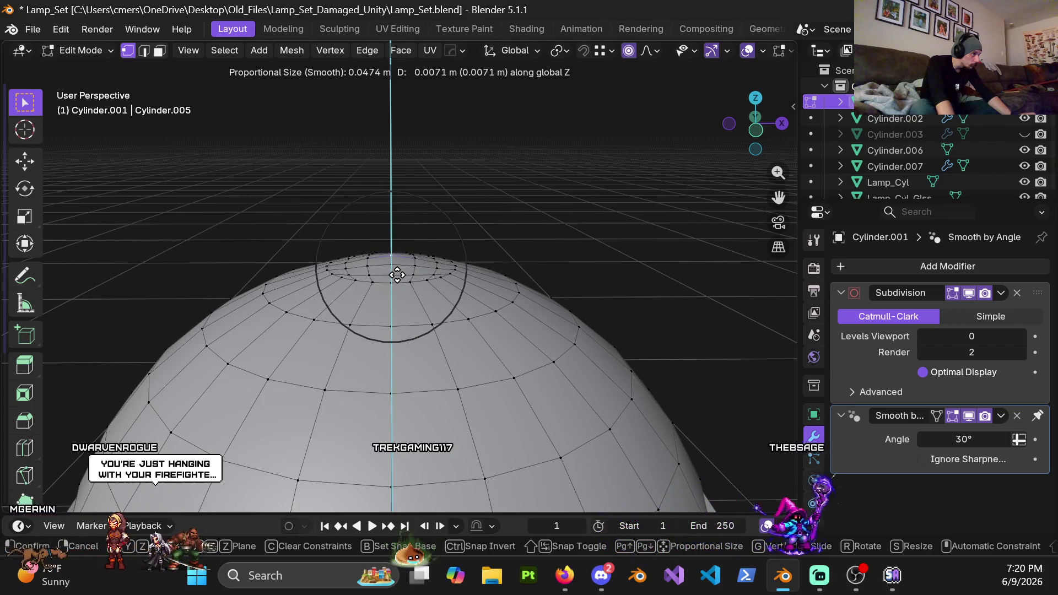
{"action": "right_click", "coordinate": [397, 275]}
{"action": "scroll", "coordinate": [396, 276], "scroll_direction": "up", "scroll_amount": 2}
{"action": "key", "text": "g"}
{"action": "scroll", "coordinate": [395, 278], "scroll_direction": "up", "scroll_amount": 3}
{"action": "key", "text": "z"}
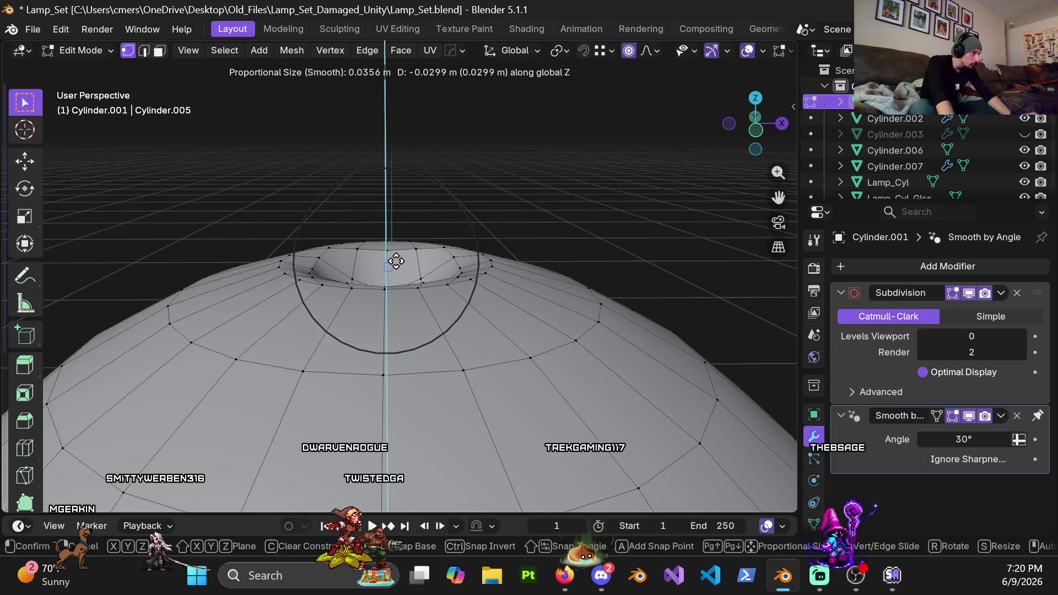
{"action": "right_click", "coordinate": [397, 261]}
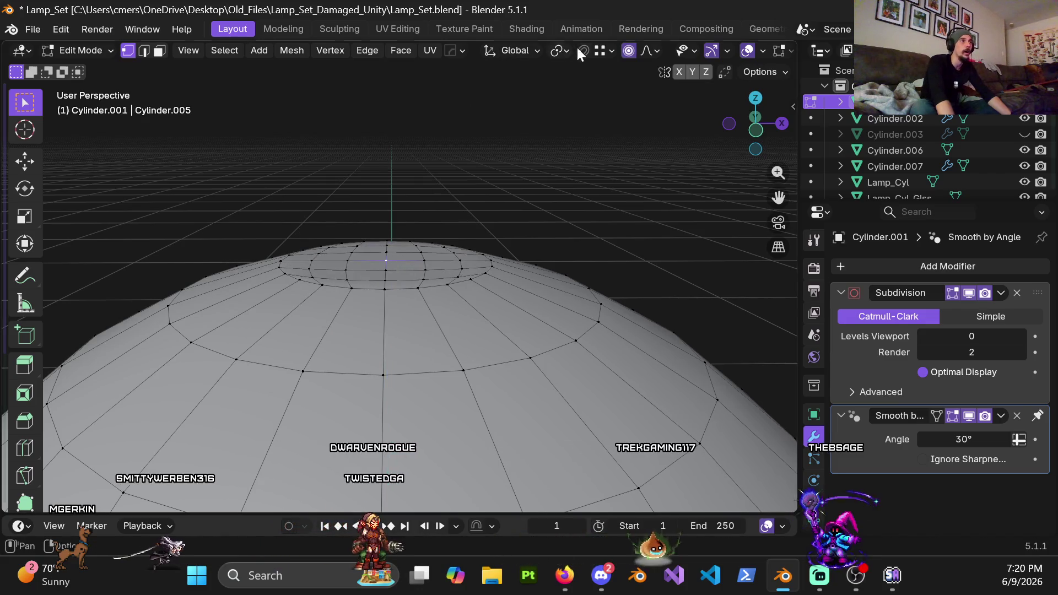
Step: Set snapping to Increment and raise the dome's top vertex 1 m along Z
{"action": "left_click", "coordinate": [596, 51]}
{"action": "left_click", "coordinate": [557, 136]}
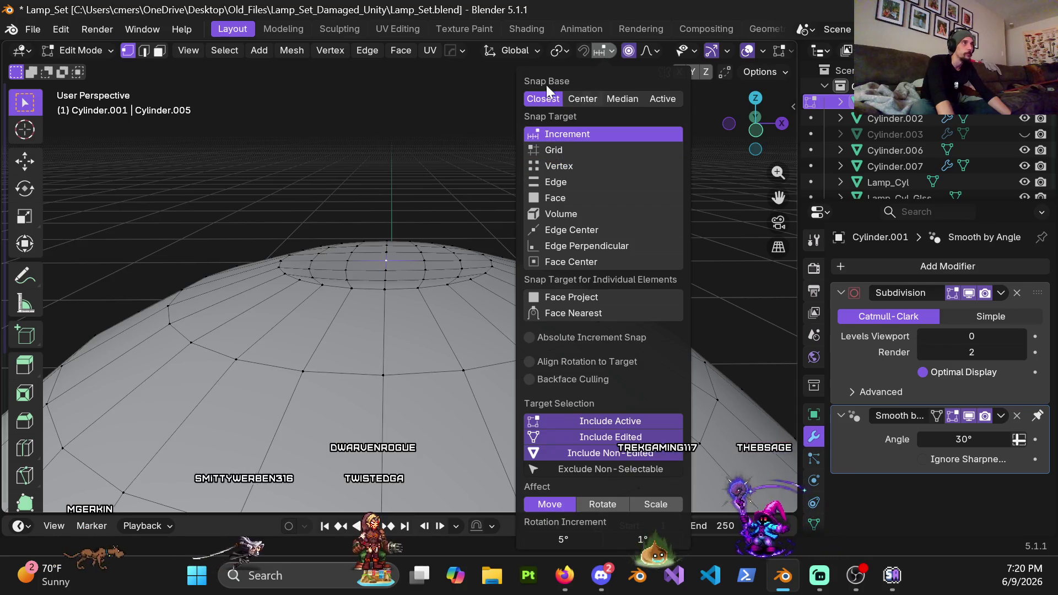
{"action": "key", "text": "g"}
{"action": "key", "text": "z"}
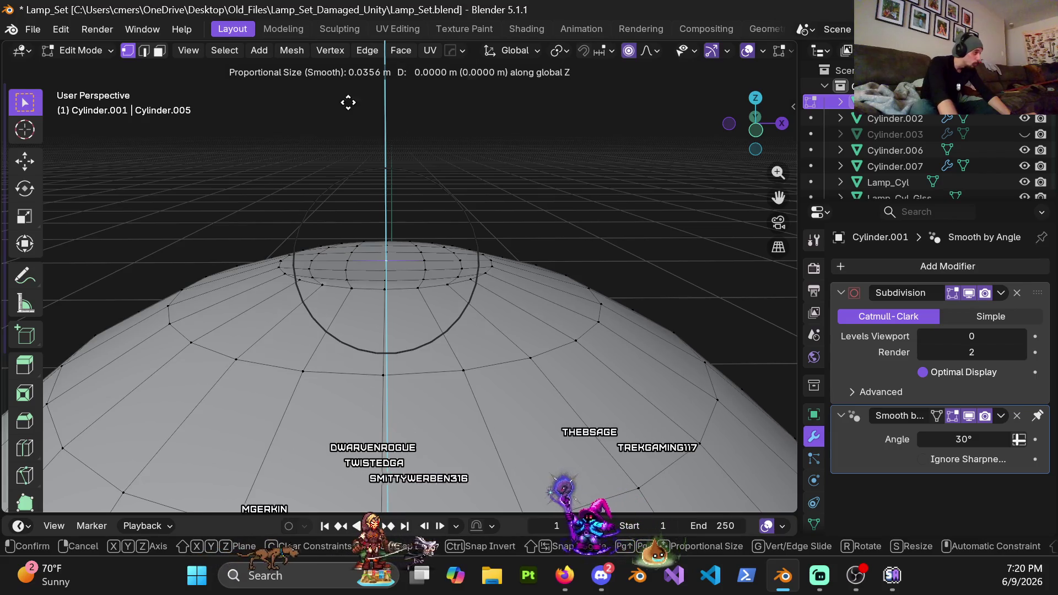
{"action": "key", "text": "1"}
{"action": "key", "text": "Return"}
{"action": "scroll", "coordinate": [520, 226], "scroll_direction": "down", "scroll_amount": 10}
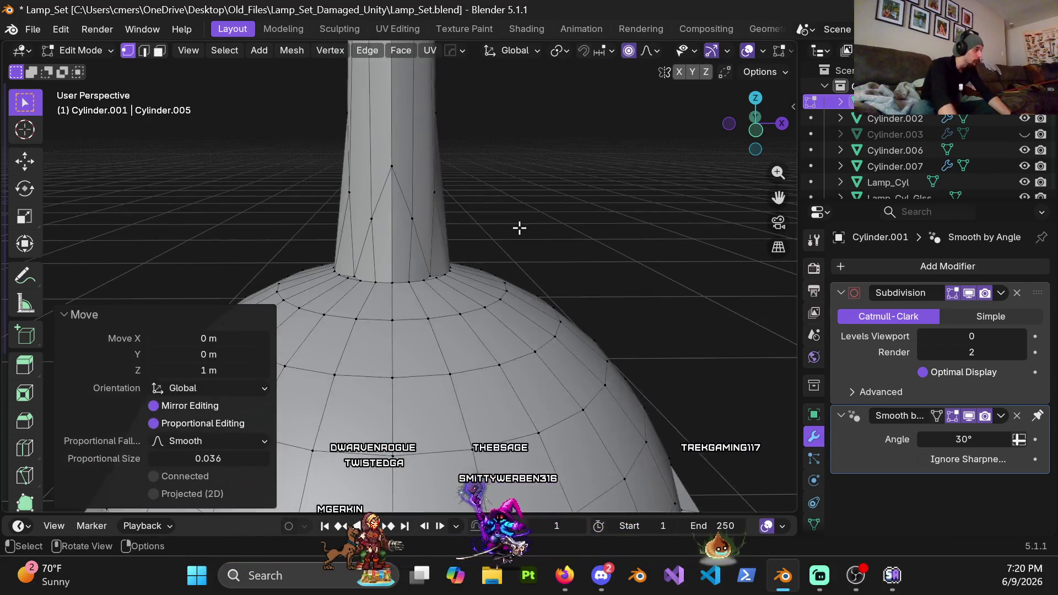
{"action": "mouse_move", "coordinate": [361, 272]}
{"action": "middle_mouse_down"}
{"action": "mouse_move", "coordinate": [500, 233]}
{"action": "mouse_move", "coordinate": [330, 266]}
{"action": "mouse_move", "coordinate": [576, 248]}
{"action": "mouse_move", "coordinate": [727, 258]}
{"action": "mouse_move", "coordinate": [524, 241]}
{"action": "mouse_move", "coordinate": [366, 262]}
{"action": "middle_mouse_up"}
{"action": "scroll", "coordinate": [380, 264], "scroll_direction": "up", "scroll_amount": 5}
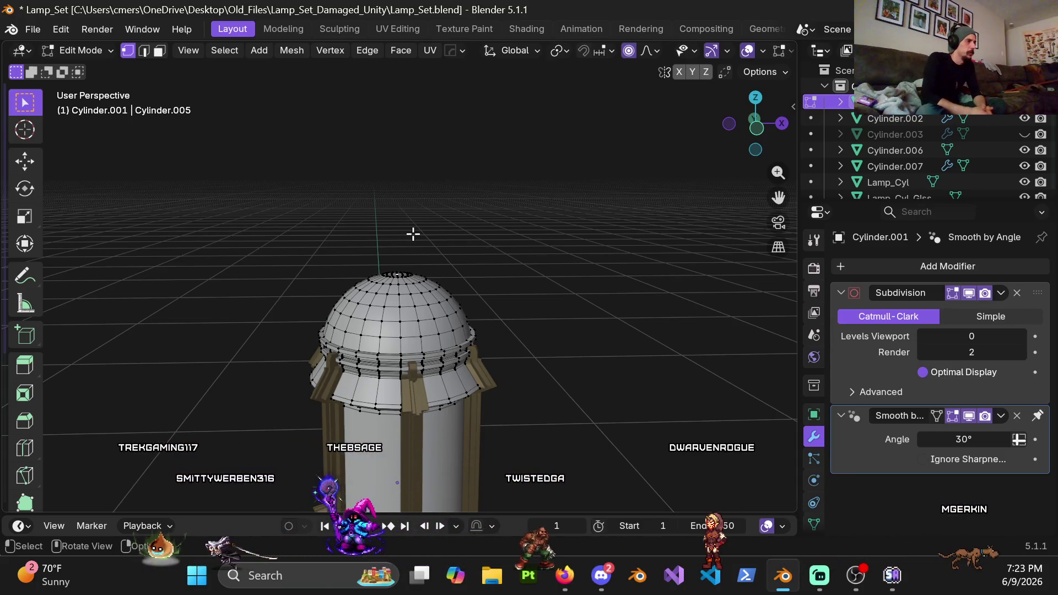
Step: In Front Ortho, raise the dome top 0.0029 m on Z with proportional size 0.043
{"action": "scroll", "coordinate": [401, 308], "scroll_direction": "up", "scroll_amount": 3}
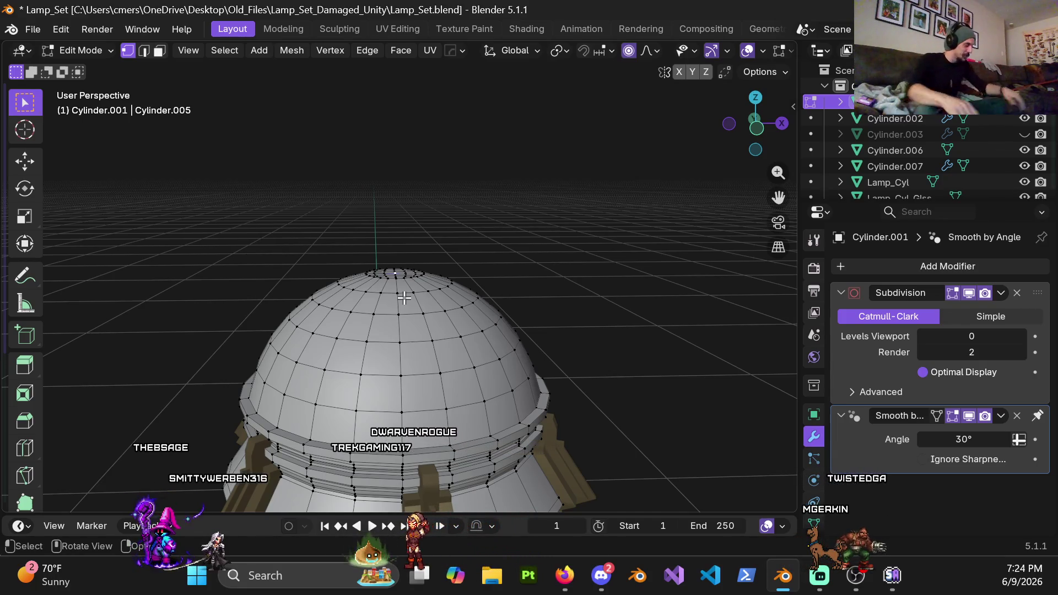
{"action": "scroll", "coordinate": [402, 269], "scroll_direction": "up", "scroll_amount": 6}
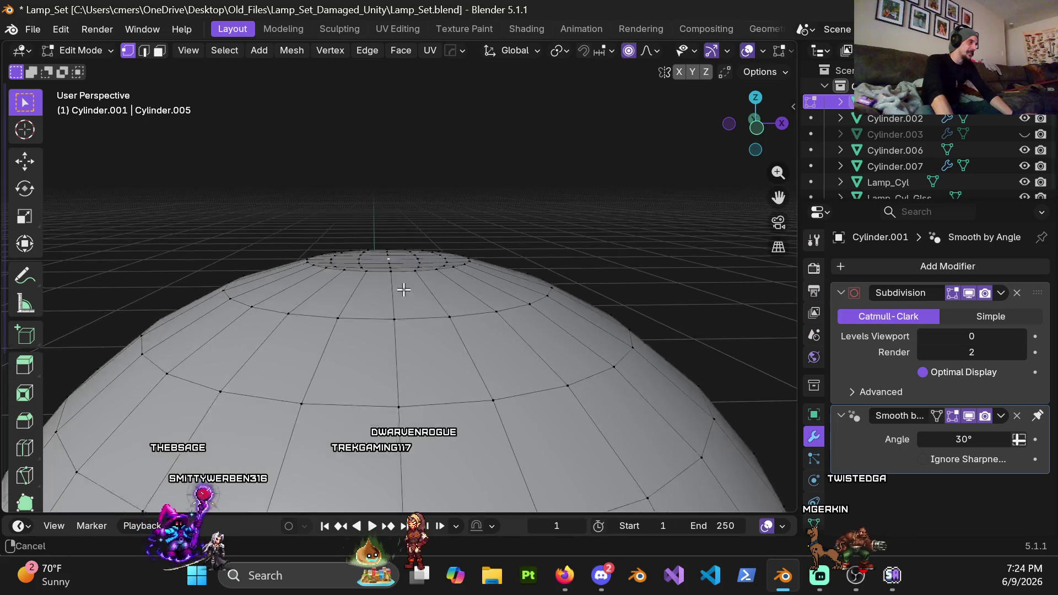
{"action": "key", "text": "KP_1"}
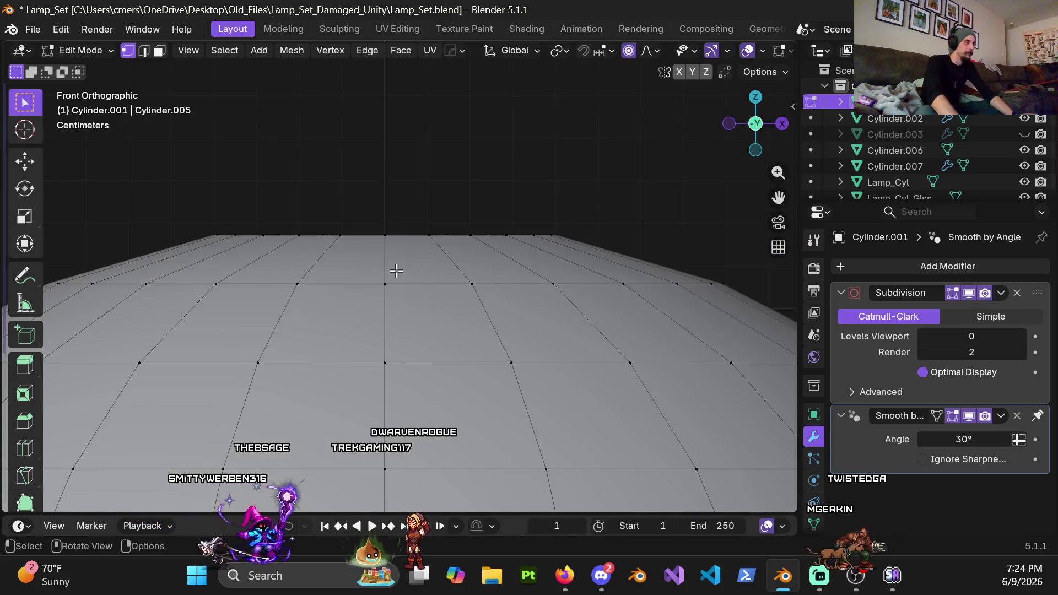
{"action": "middle_click_drag", "start_coordinate": [389, 251], "coordinate": [440, 350], "text": "shift"}
{"action": "scroll", "coordinate": [440, 348], "scroll_direction": "down", "scroll_amount": 1}
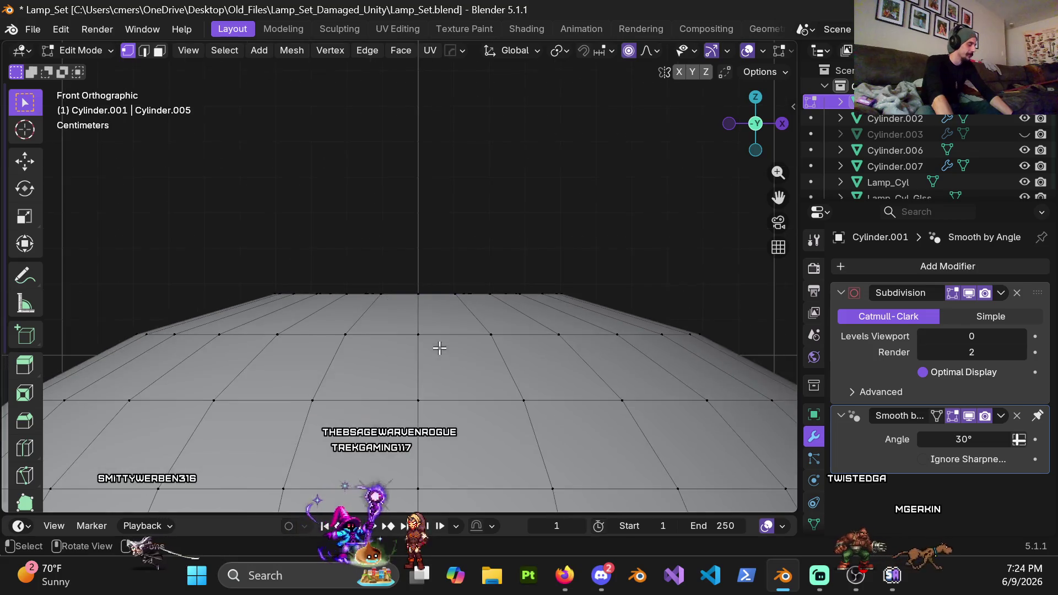
{"action": "key", "text": "g"}
{"action": "key", "text": "z"}
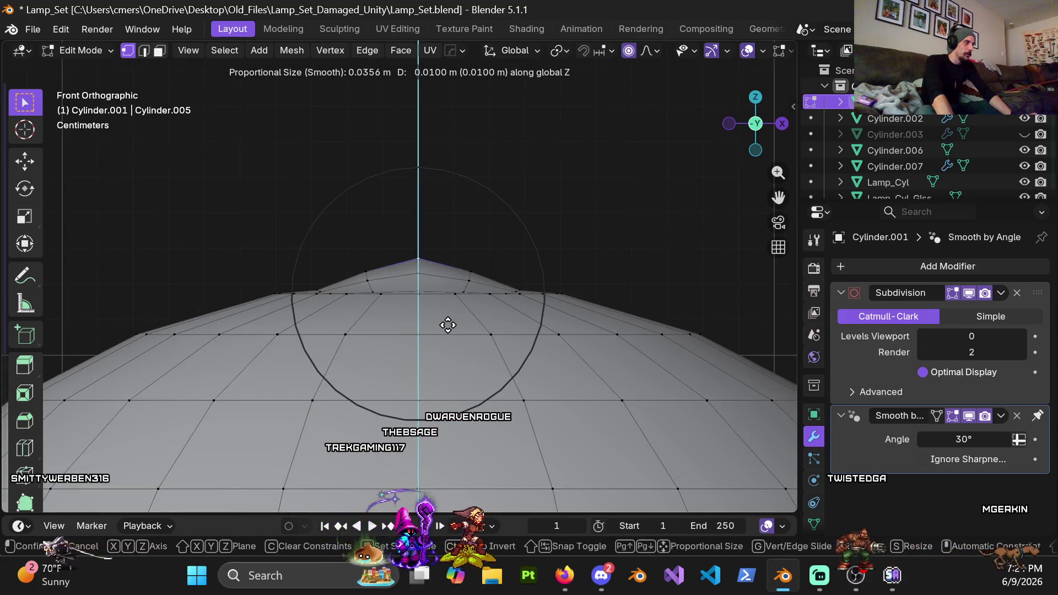
{"action": "scroll", "coordinate": [448, 328], "scroll_direction": "down", "scroll_amount": 1}
{"action": "scroll", "coordinate": [449, 337], "scroll_direction": "down", "scroll_amount": 1}
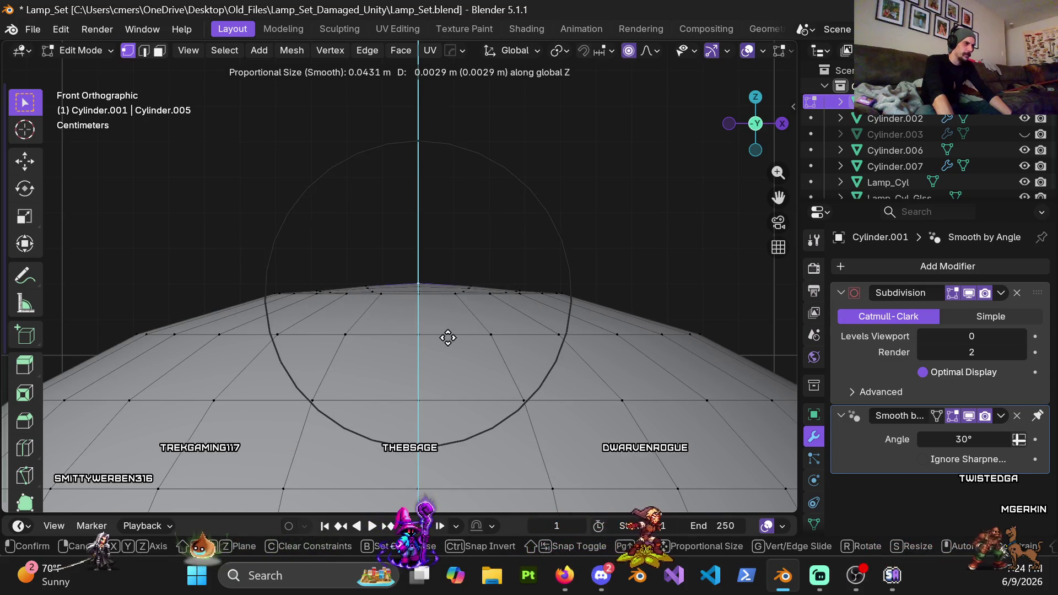
{"action": "left_click", "coordinate": [448, 338]}
{"action": "middle_click_drag", "start_coordinate": [447, 325], "coordinate": [436, 315]}
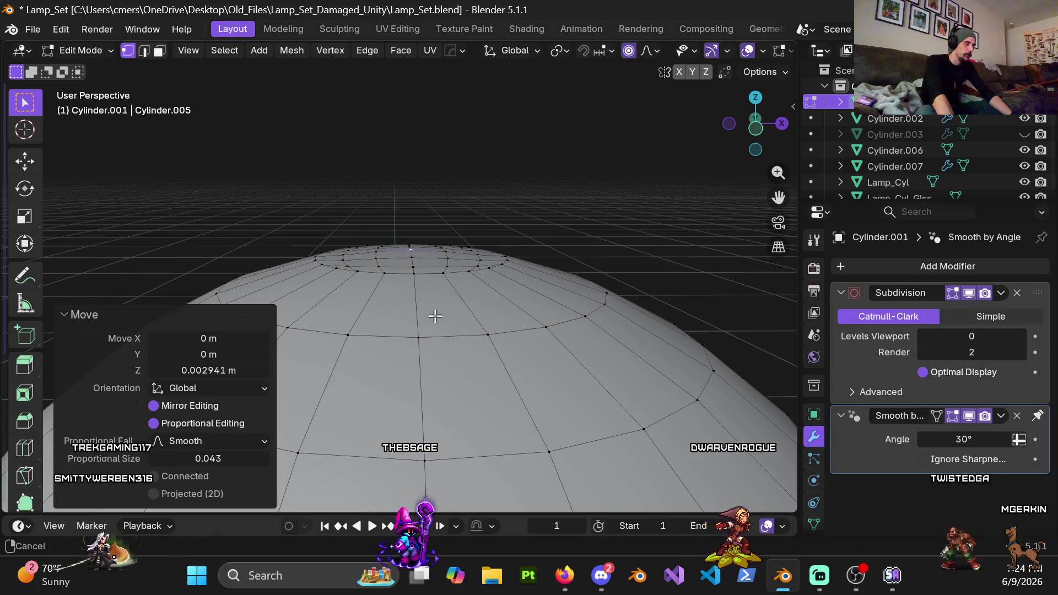
{"action": "scroll", "coordinate": [436, 316], "scroll_direction": "down", "scroll_amount": 3}
Step: Set the Subdivision modifier's viewport levels to 4 and inspect the smoothed dome
{"action": "left_click", "coordinate": [975, 339]}
{"action": "type", "text": "4"}
{"action": "key", "text": "Return"}
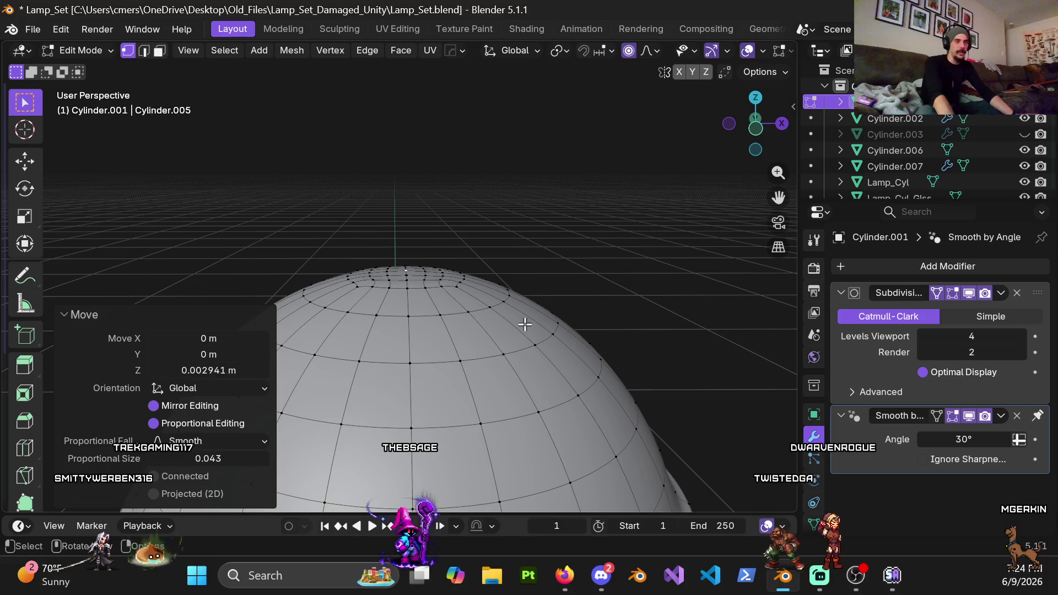
{"action": "key", "text": "ctrl+Tab"}
{"action": "left_click", "coordinate": [378, 320]}
{"action": "scroll", "coordinate": [395, 349], "scroll_direction": "up", "scroll_amount": 5}
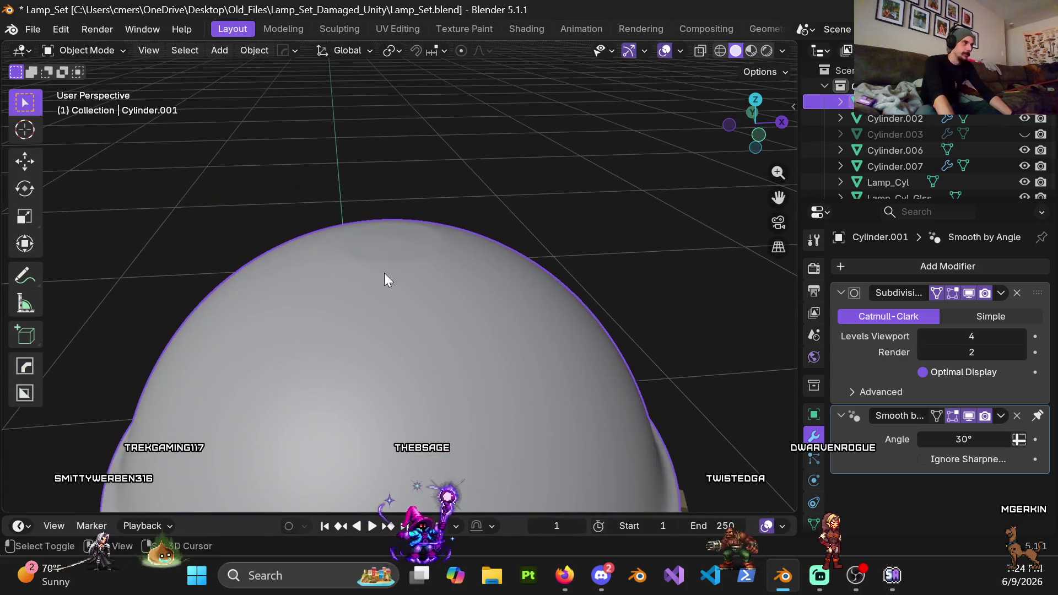
{"action": "middle_click_drag", "start_coordinate": [395, 310], "coordinate": [372, 285]}
{"action": "key", "text": "Tab"}
{"action": "mouse_move", "coordinate": [454, 312]}
{"action": "middle_mouse_down"}
{"action": "mouse_move", "coordinate": [461, 246]}
{"action": "mouse_move", "coordinate": [437, 276]}
{"action": "middle_mouse_up"}
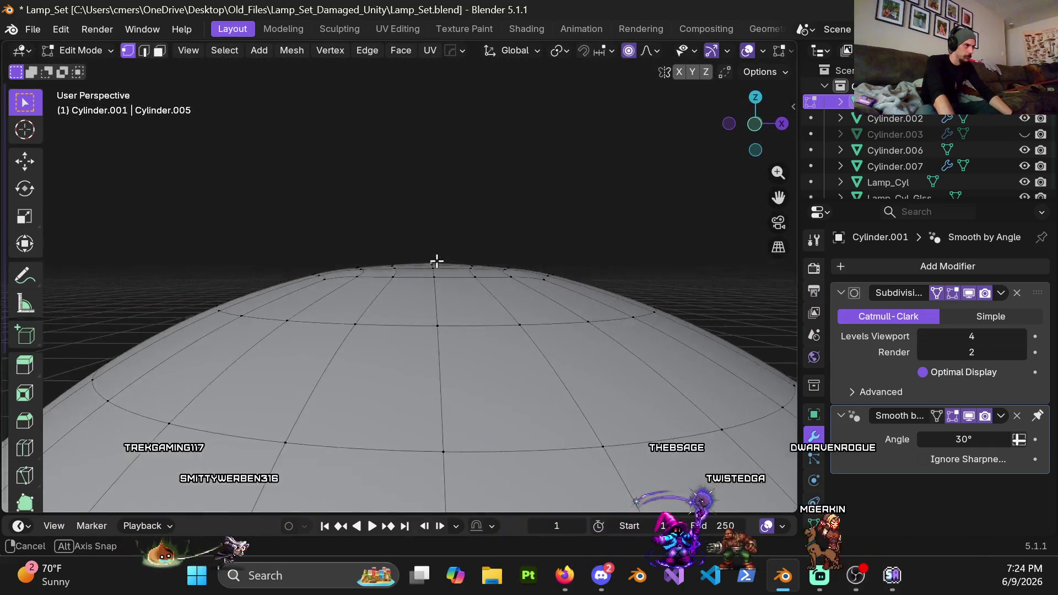
Step: Lift the dome top a further 0.0029 m along Z with proportional size 0.052
{"action": "key", "text": "g"}
{"action": "key", "text": "z"}
{"action": "scroll", "coordinate": [444, 278], "scroll_direction": "down", "scroll_amount": 2}
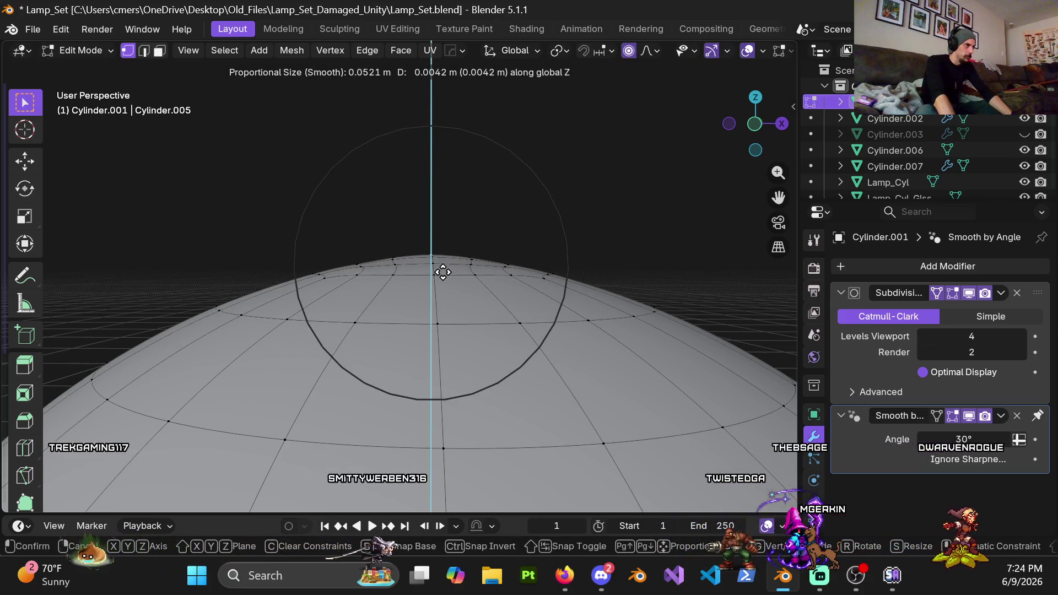
{"action": "left_click", "coordinate": [445, 276]}
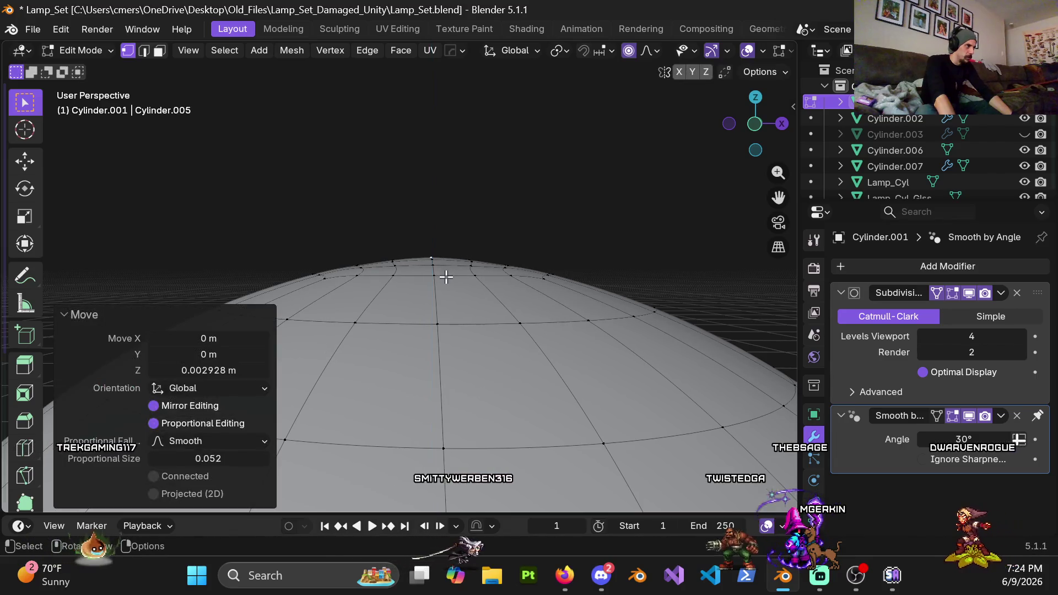
Step: Check the smoothed dome shape, then set viewport subdivision back to 0
{"action": "key", "text": "Tab"}
{"action": "mouse_move", "coordinate": [414, 291]}
{"action": "middle_mouse_down"}
{"action": "mouse_move", "coordinate": [620, 353]}
{"action": "mouse_move", "coordinate": [562, 444]}
{"action": "mouse_move", "coordinate": [402, 289]}
{"action": "mouse_move", "coordinate": [235, 297]}
{"action": "mouse_move", "coordinate": [206, 366]}
{"action": "mouse_move", "coordinate": [426, 406]}
{"action": "mouse_move", "coordinate": [409, 338]}
{"action": "mouse_move", "coordinate": [792, 329]}
{"action": "middle_mouse_up"}
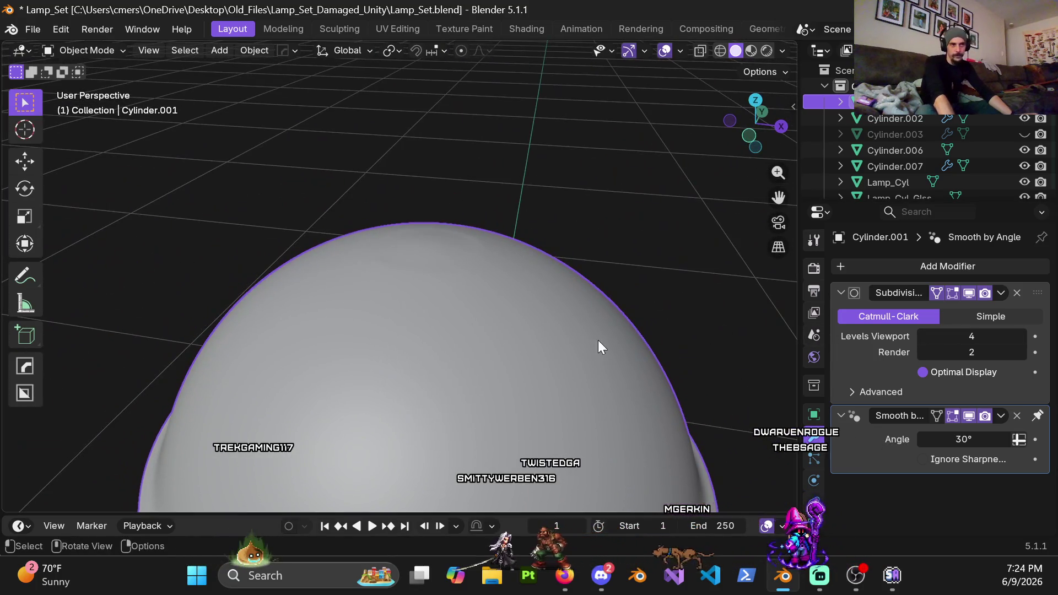
{"action": "key", "text": "Tab"}
{"action": "key", "text": "Tab"}
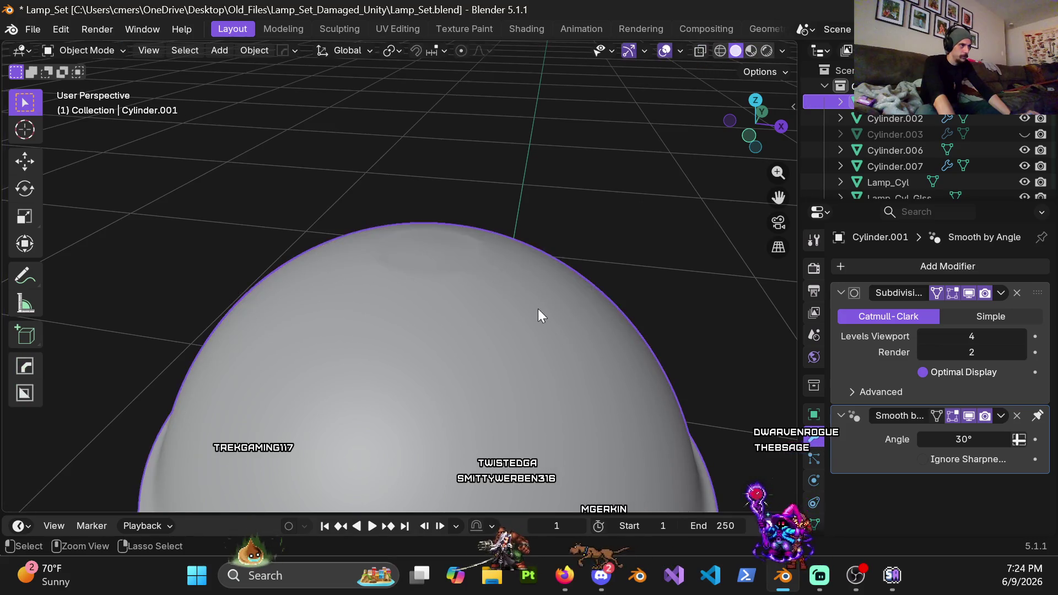
{"action": "key", "text": "ctrl+0"}
{"action": "key", "text": "Tab"}
{"action": "mouse_move", "coordinate": [402, 295]}
{"action": "middle_mouse_down"}
{"action": "mouse_move", "coordinate": [387, 291]}
{"action": "mouse_move", "coordinate": [383, 255]}
{"action": "mouse_move", "coordinate": [417, 282]}
{"action": "mouse_move", "coordinate": [437, 273]}
{"action": "mouse_move", "coordinate": [425, 286]}
{"action": "mouse_move", "coordinate": [431, 275]}
{"action": "middle_mouse_up"}
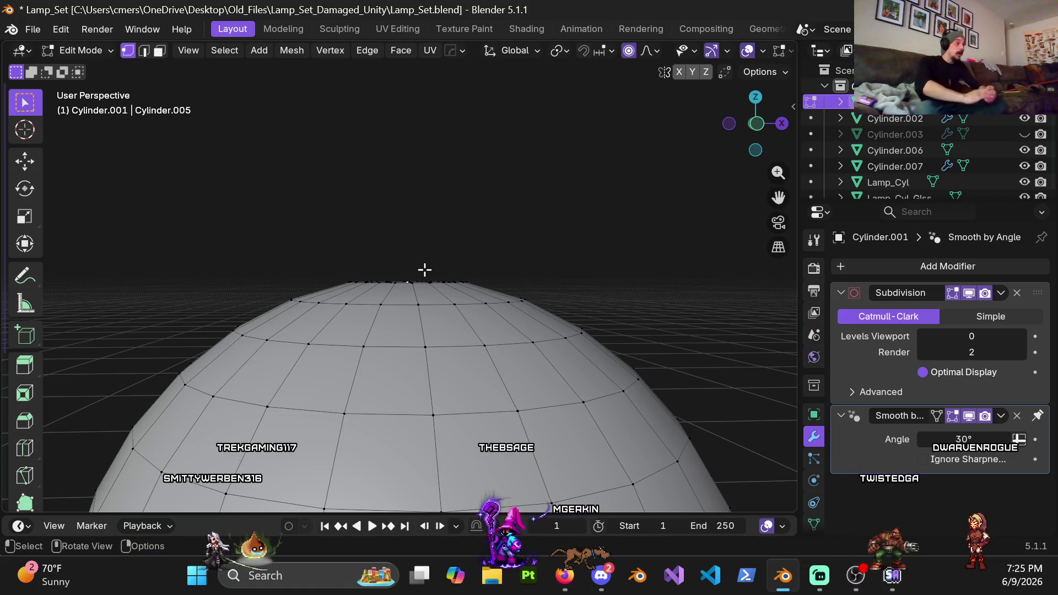
Step: Select the lantern's dome faces, including the top cap, in Edit Mode
{"action": "scroll", "coordinate": [522, 369], "scroll_direction": "down", "scroll_amount": 3}
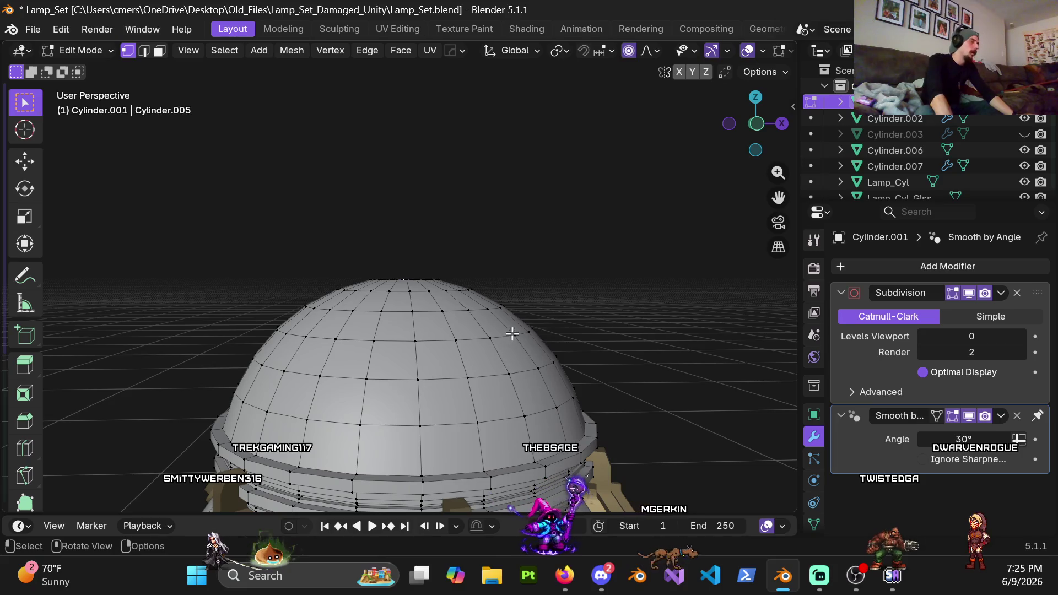
{"action": "key", "text": "Tab"}
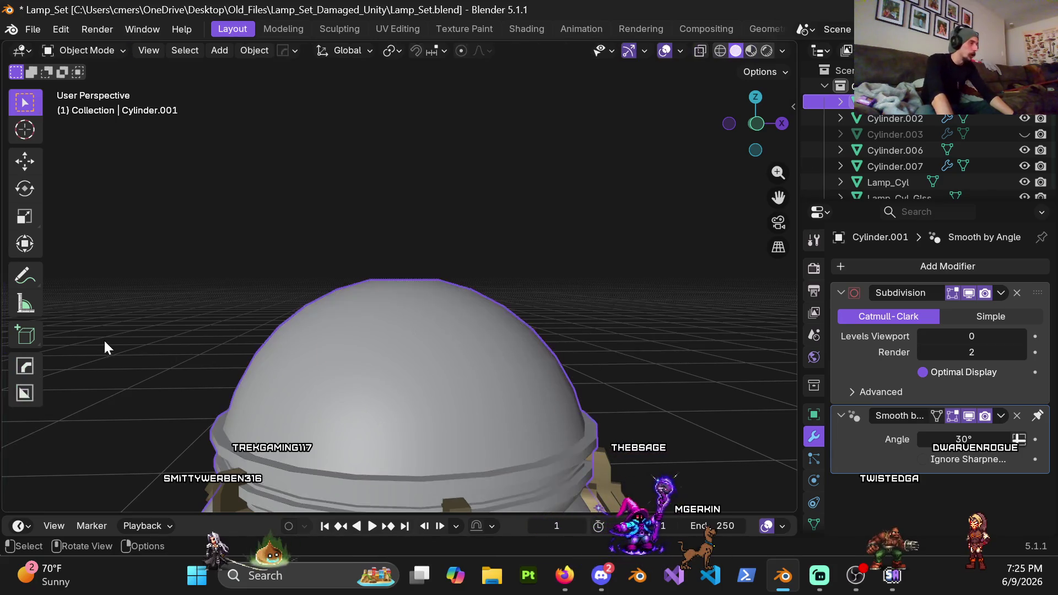
{"action": "key", "text": "Tab"}
{"action": "mouse_move", "coordinate": [452, 428]}
{"action": "middle_mouse_down", "text": "shift"}
{"action": "mouse_move", "coordinate": [454, 307]}
{"action": "mouse_move", "coordinate": [396, 292]}
{"action": "mouse_move", "coordinate": [397, 211]}
{"action": "middle_mouse_up", "text": "shift"}
{"action": "left_click", "coordinate": [397, 293], "text": "alt"}
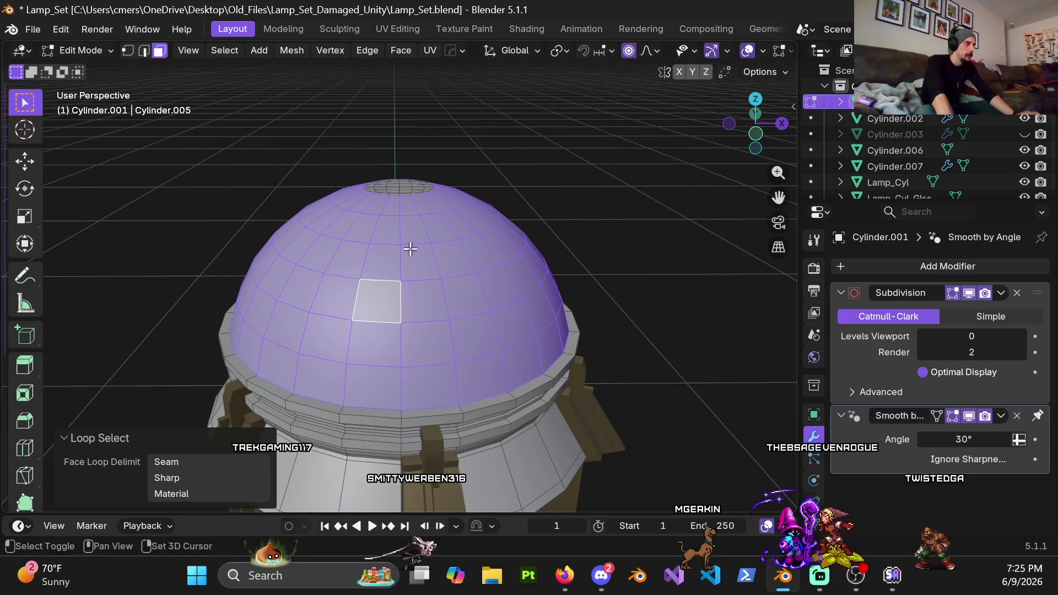
{"action": "middle_click_drag", "start_coordinate": [394, 326], "coordinate": [404, 402], "text": "shift"}
{"action": "scroll", "coordinate": [404, 402], "scroll_direction": "up", "scroll_amount": 2}
{"action": "scroll", "coordinate": [404, 401], "scroll_direction": "up", "scroll_amount": 3}
{"action": "key", "text": "c"}
{"action": "middle_click_drag", "start_coordinate": [399, 331], "coordinate": [367, 364]}
{"action": "left_click_drag", "start_coordinate": [367, 364], "coordinate": [406, 307]}
{"action": "key", "text": "Escape"}
{"action": "scroll", "coordinate": [407, 331], "scroll_direction": "down", "scroll_amount": 2}
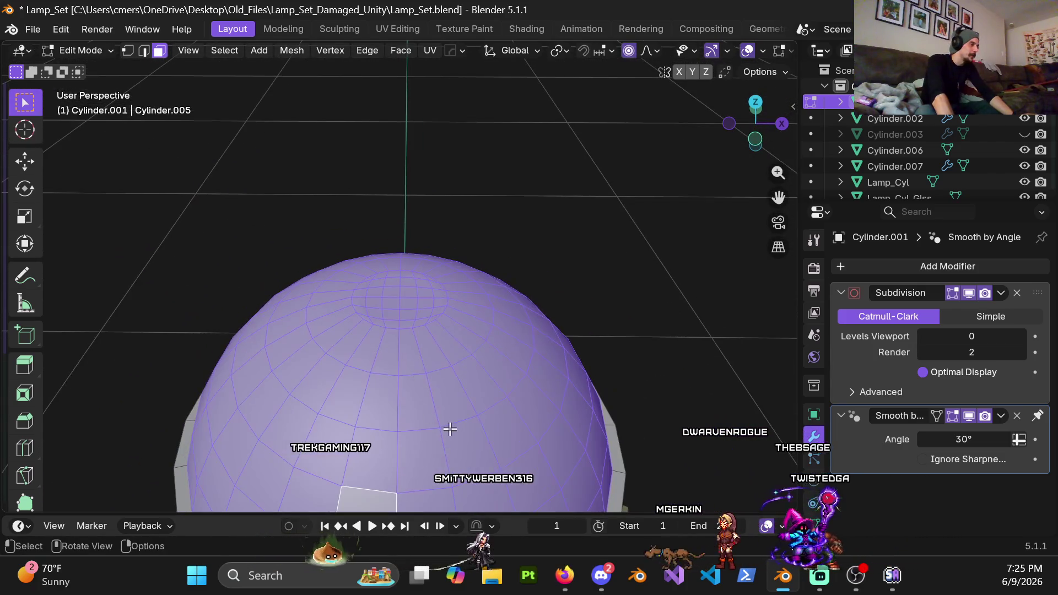
Step: Delete the selected dome faces, leaving the lantern body with an open top rim
{"action": "key", "text": "Tab"}
{"action": "key", "text": "ctrl+Tab"}
{"action": "left_click", "coordinate": [455, 357]}
{"action": "key", "text": "x"}
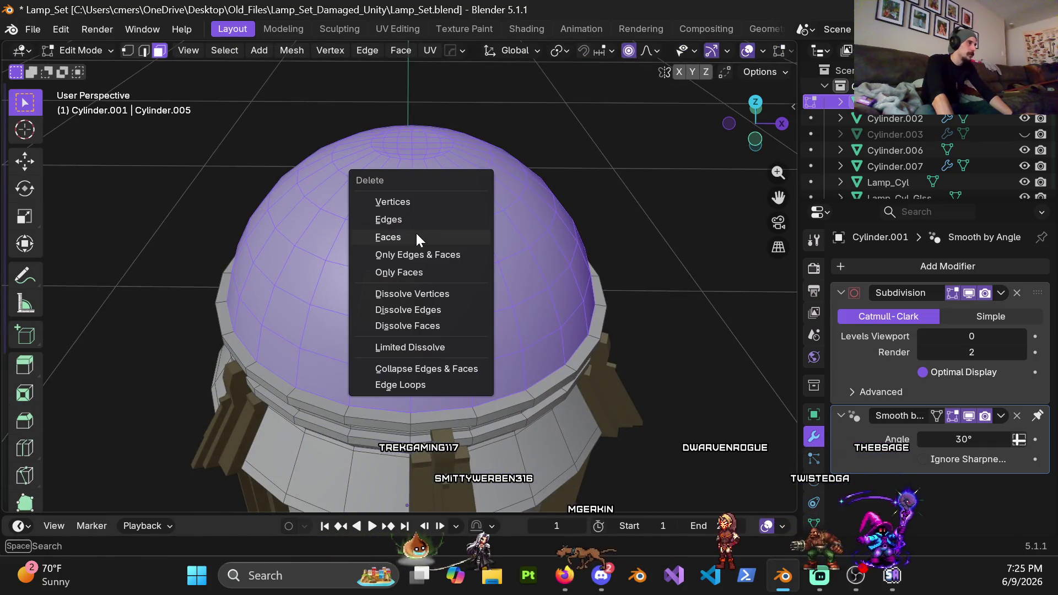
{"action": "left_click", "coordinate": [416, 232]}
{"action": "scroll", "coordinate": [440, 272], "scroll_direction": "down", "scroll_amount": 3}
{"action": "middle_click_drag", "start_coordinate": [440, 273], "coordinate": [435, 305]}
{"action": "scroll", "coordinate": [436, 306], "scroll_direction": "up", "scroll_amount": 1}
Step: Return to Object Mode and deselect the lamp from a side-on view
{"action": "key", "text": "ctrl+Tab"}
{"action": "left_click", "coordinate": [338, 302]}
{"action": "scroll", "coordinate": [392, 249], "scroll_direction": "up", "scroll_amount": 3}
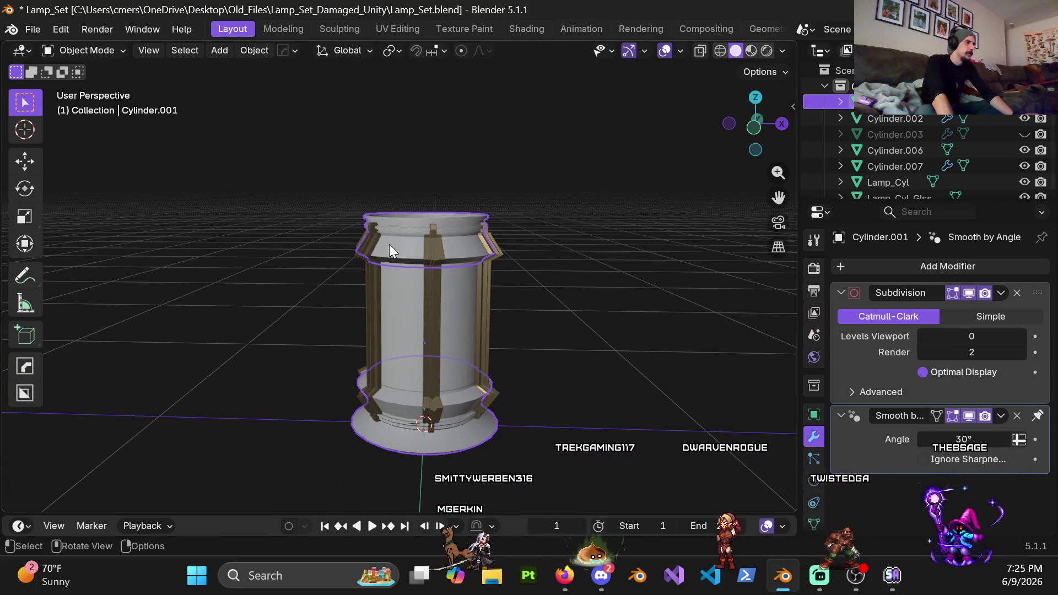
{"action": "middle_click_drag", "start_coordinate": [336, 230], "coordinate": [508, 190]}
{"action": "left_click", "coordinate": [479, 229]}
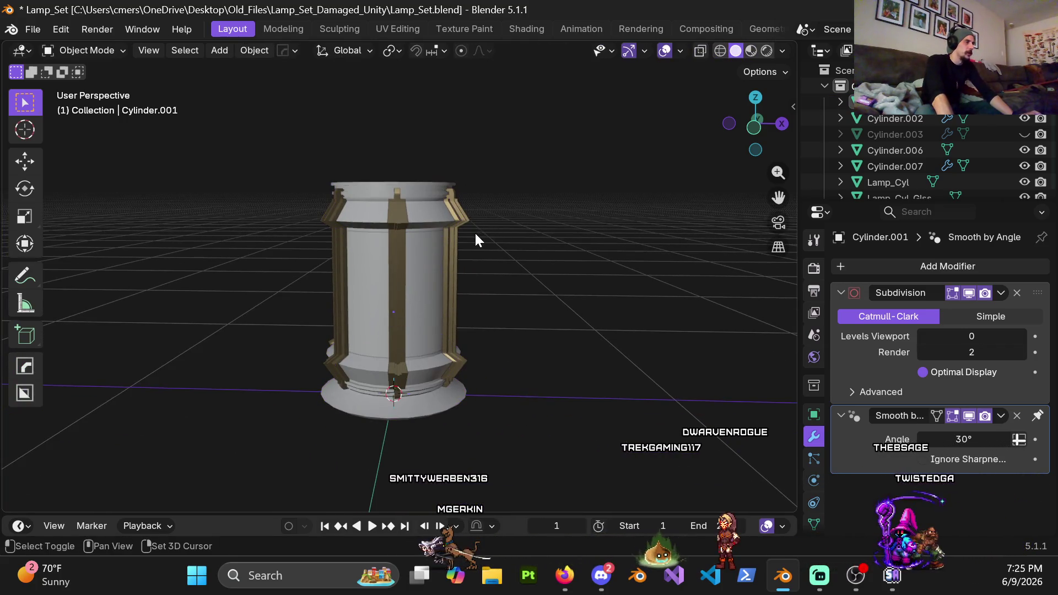
{"action": "key", "text": "shift+a"}
{"action": "mouse_move", "coordinate": [413, 230]}
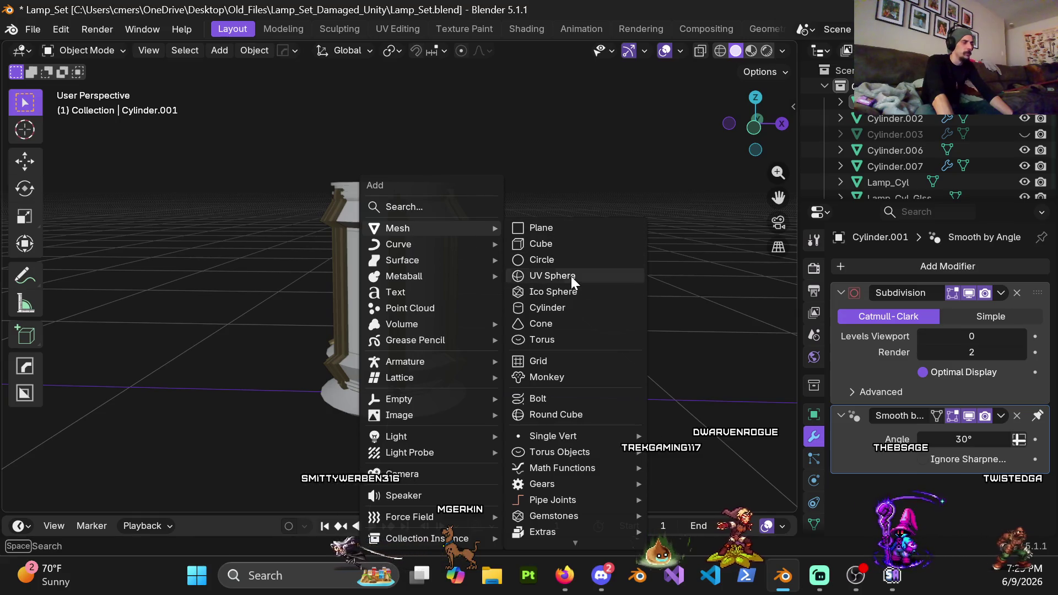
Step: Add a cube to the scene and delete it again
{"action": "left_click", "coordinate": [564, 245]}
{"action": "scroll", "coordinate": [438, 290], "scroll_direction": "down", "scroll_amount": 3}
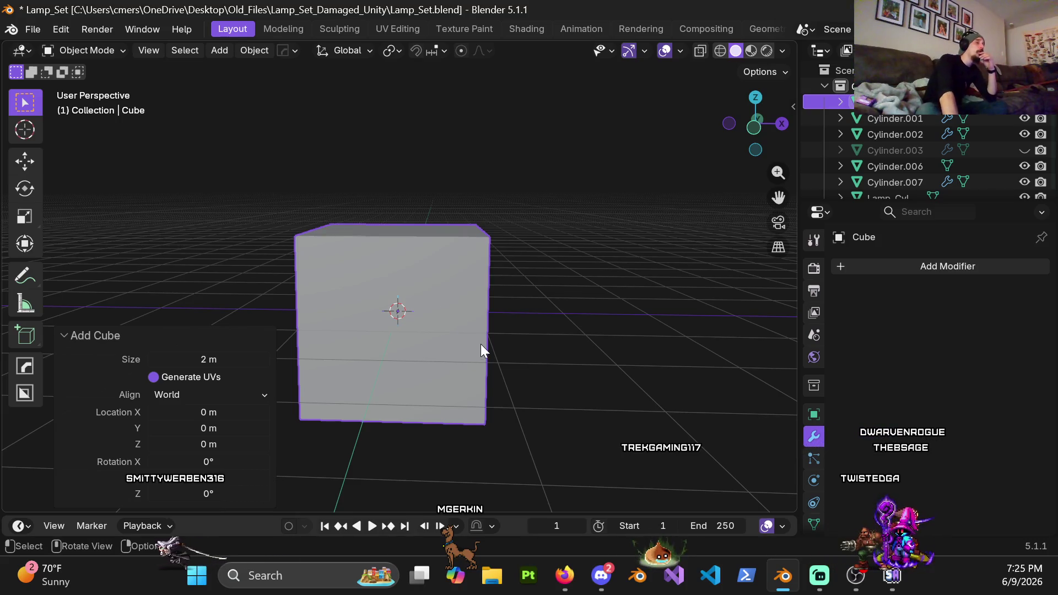
{"action": "key", "text": "x"}
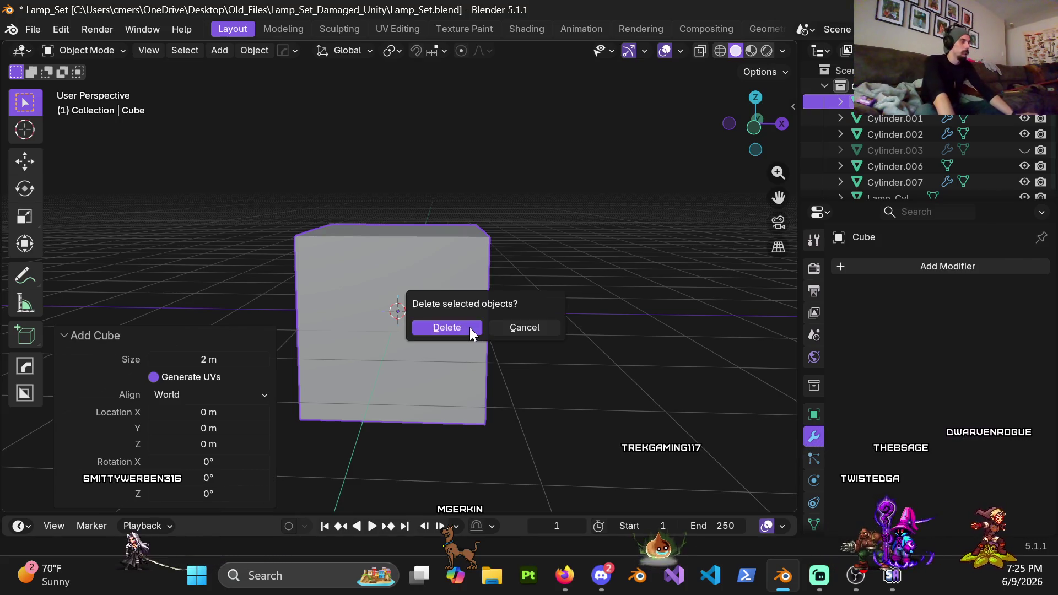
{"action": "left_click", "coordinate": [470, 328]}
Step: Add a Round Cube mesh and set its Arc divisions to 24
{"action": "key", "text": "shift+a"}
{"action": "mouse_move", "coordinate": [415, 227]}
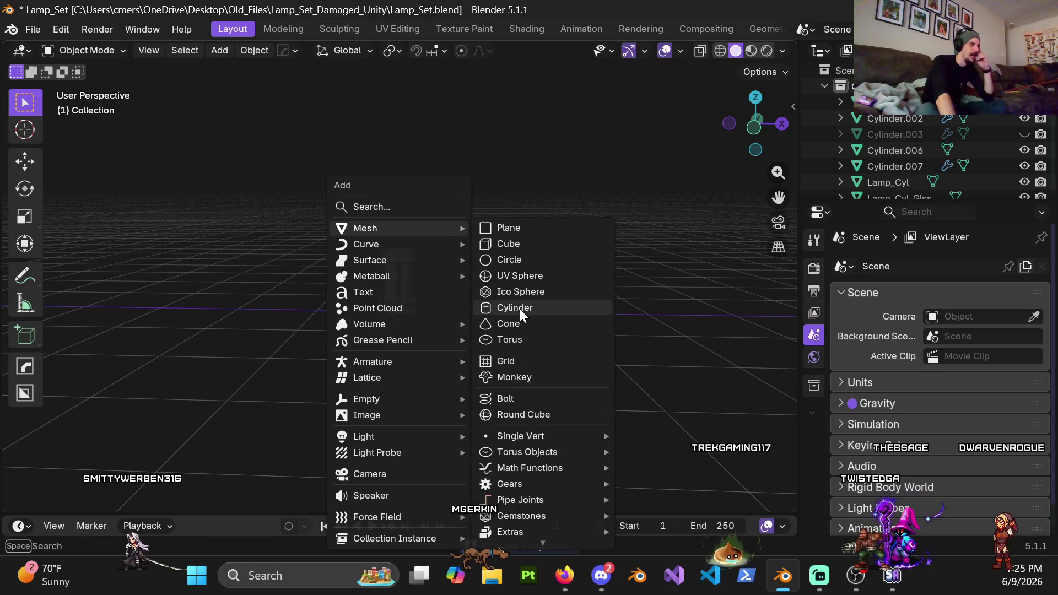
{"action": "left_click", "coordinate": [543, 416]}
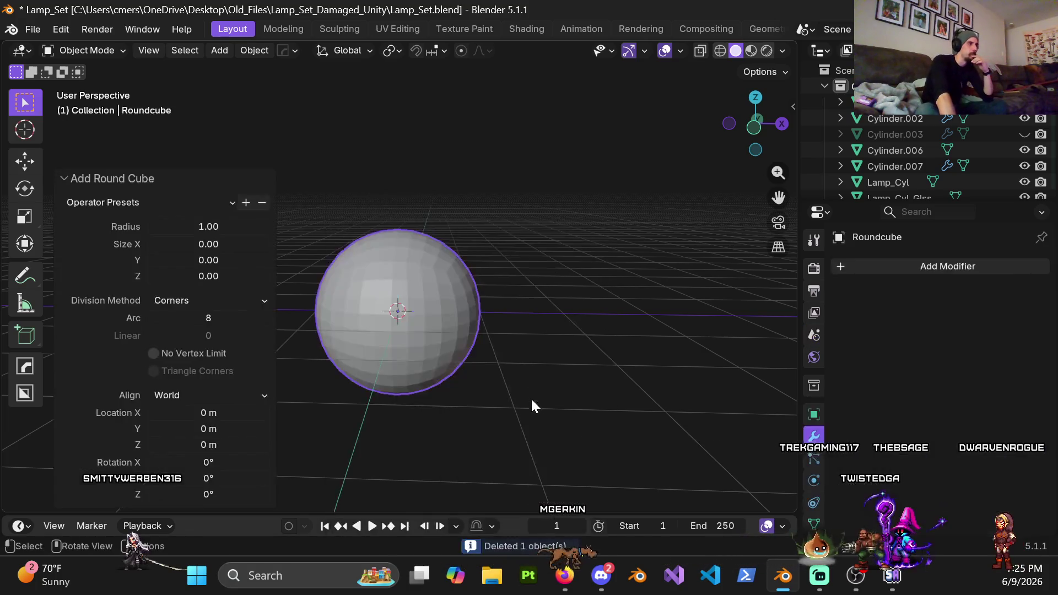
{"action": "middle_click_drag", "start_coordinate": [447, 311], "coordinate": [480, 317]}
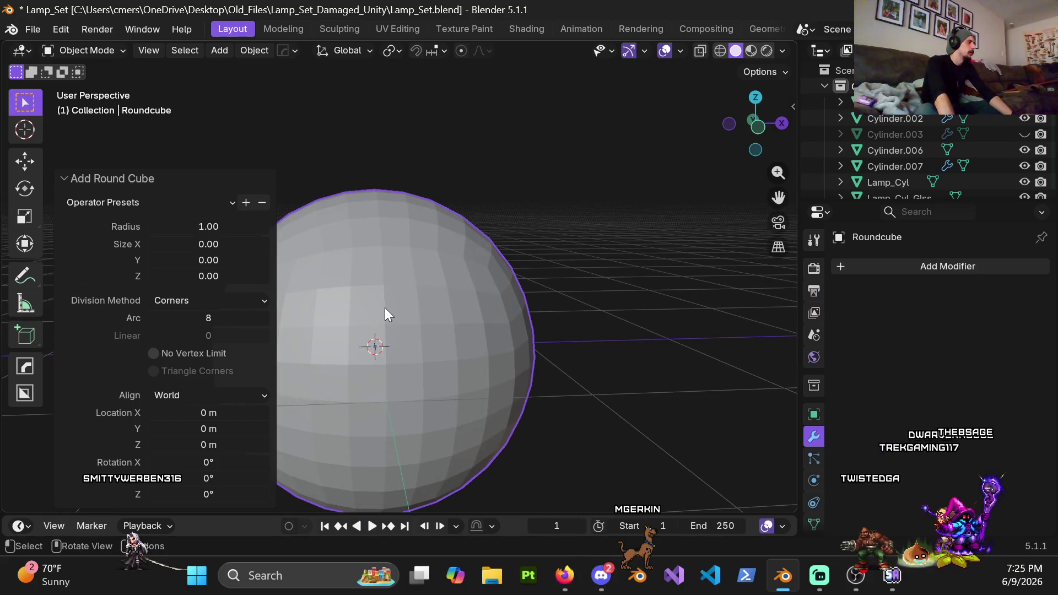
{"action": "middle_click_drag", "start_coordinate": [408, 367], "coordinate": [410, 293], "text": "shift"}
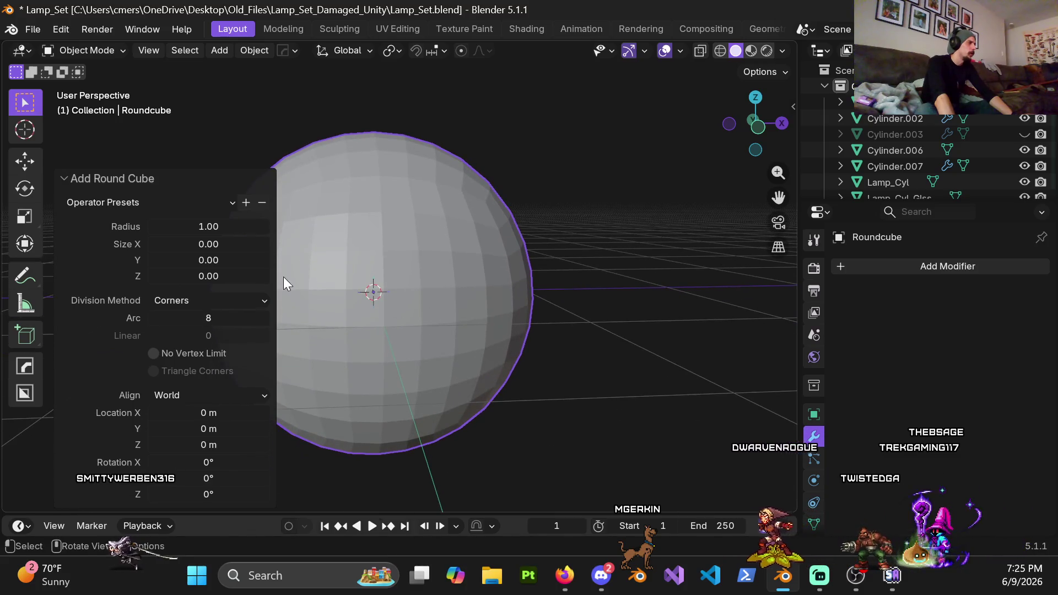
{"action": "left_click", "coordinate": [212, 318]}
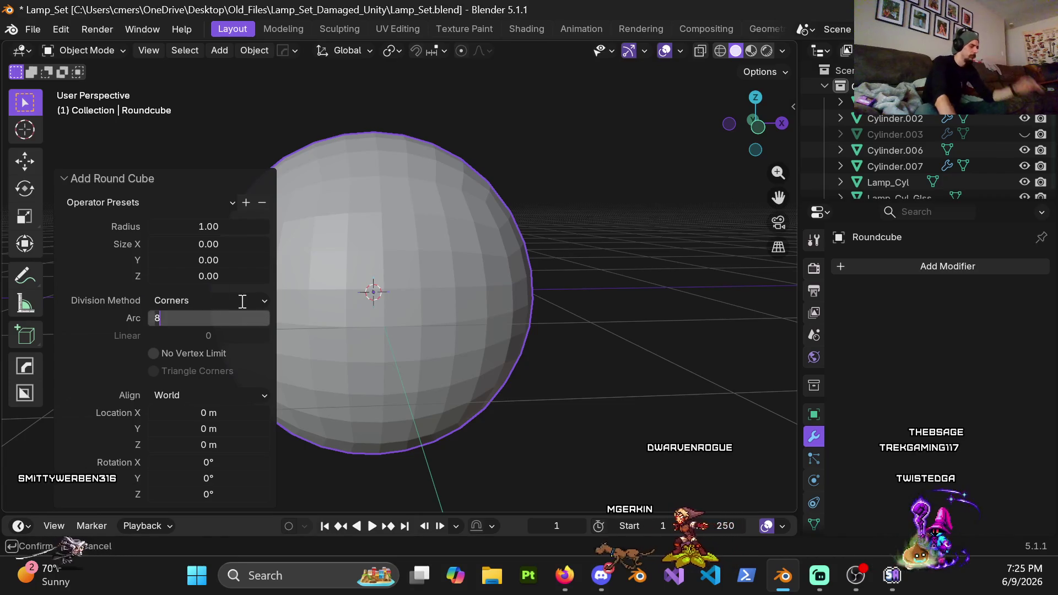
{"action": "type", "text": "24"}
{"action": "key", "text": "Return"}
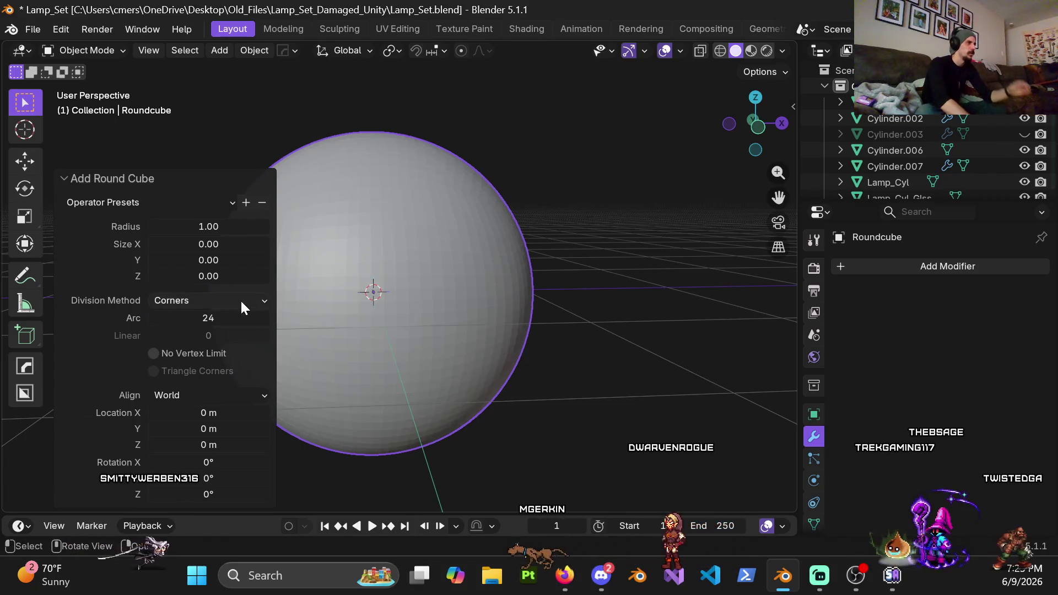
{"action": "mouse_move", "coordinate": [380, 256]}
{"action": "middle_mouse_down"}
{"action": "mouse_move", "coordinate": [457, 272]}
{"action": "mouse_move", "coordinate": [465, 279]}
{"action": "mouse_move", "coordinate": [452, 287]}
{"action": "middle_mouse_up"}
Step: Set the Round Cube's Arc back to 8 and view it from the front orthographic view
{"action": "type", "text": "8"}
{"action": "key", "text": "Return"}
{"action": "mouse_move", "coordinate": [243, 108]}
{"action": "middle_mouse_down"}
{"action": "mouse_move", "coordinate": [432, 314]}
{"action": "mouse_move", "coordinate": [449, 179]}
{"action": "mouse_move", "coordinate": [446, 268]}
{"action": "mouse_move", "coordinate": [345, 278]}
{"action": "mouse_move", "coordinate": [376, 293]}
{"action": "mouse_move", "coordinate": [363, 310]}
{"action": "mouse_move", "coordinate": [409, 316]}
{"action": "mouse_move", "coordinate": [441, 302]}
{"action": "mouse_move", "coordinate": [408, 302]}
{"action": "mouse_move", "coordinate": [408, 342]}
{"action": "mouse_move", "coordinate": [427, 295]}
{"action": "mouse_move", "coordinate": [424, 218]}
{"action": "mouse_move", "coordinate": [418, 176]}
{"action": "mouse_move", "coordinate": [403, 233]}
{"action": "mouse_move", "coordinate": [402, 170]}
{"action": "mouse_move", "coordinate": [424, 126]}
{"action": "mouse_move", "coordinate": [426, 216]}
{"action": "mouse_move", "coordinate": [396, 188]}
{"action": "mouse_move", "coordinate": [424, 214]}
{"action": "middle_mouse_up"}
{"action": "key", "text": "KP_1"}
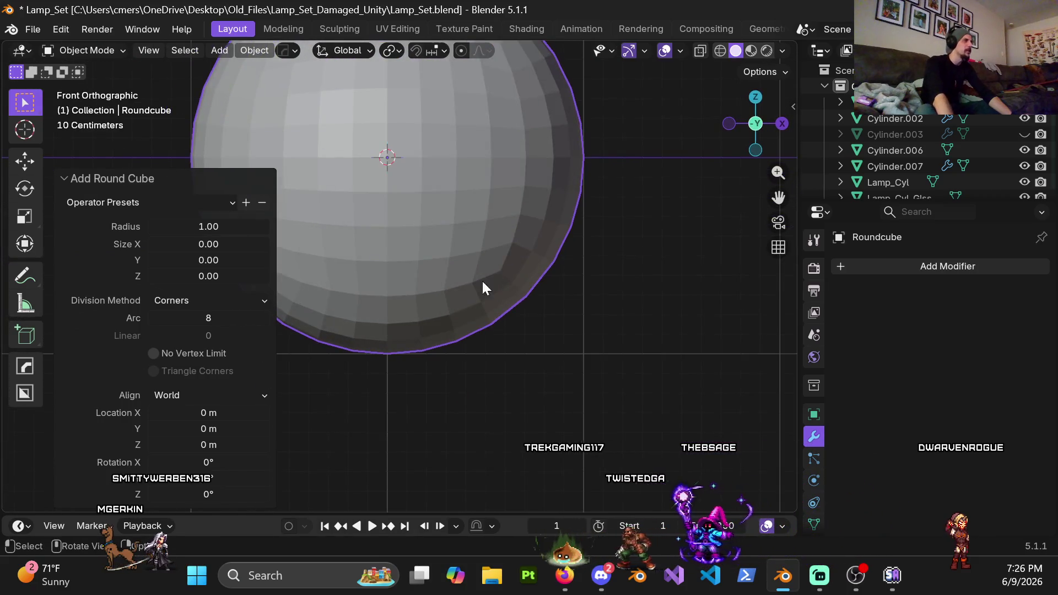
{"action": "scroll", "coordinate": [484, 276], "scroll_direction": "down", "scroll_amount": 3}
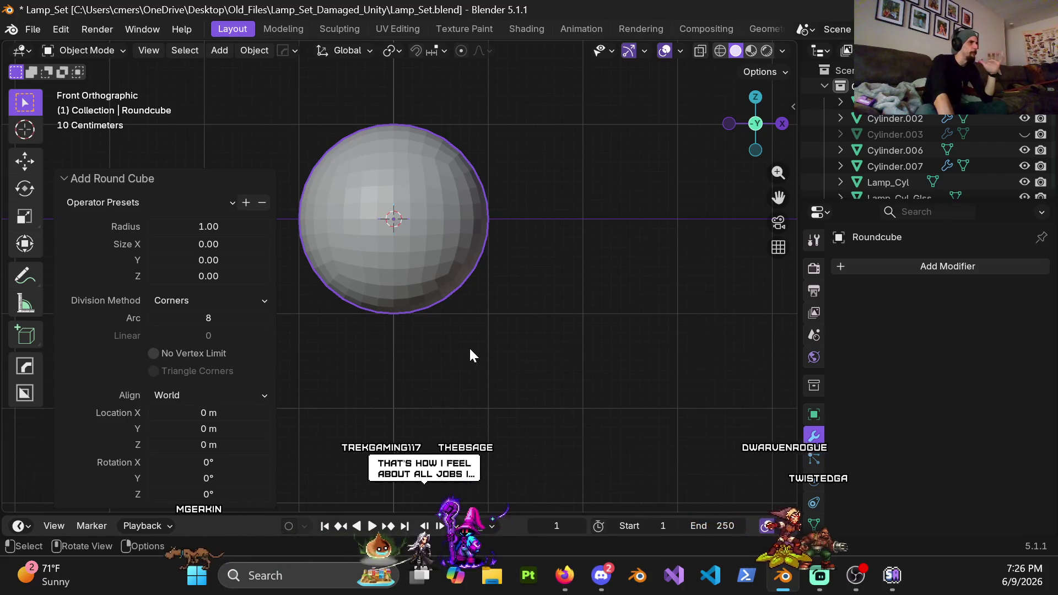
{"action": "right_click", "coordinate": [457, 276]}
{"action": "left_click", "coordinate": [424, 263]}
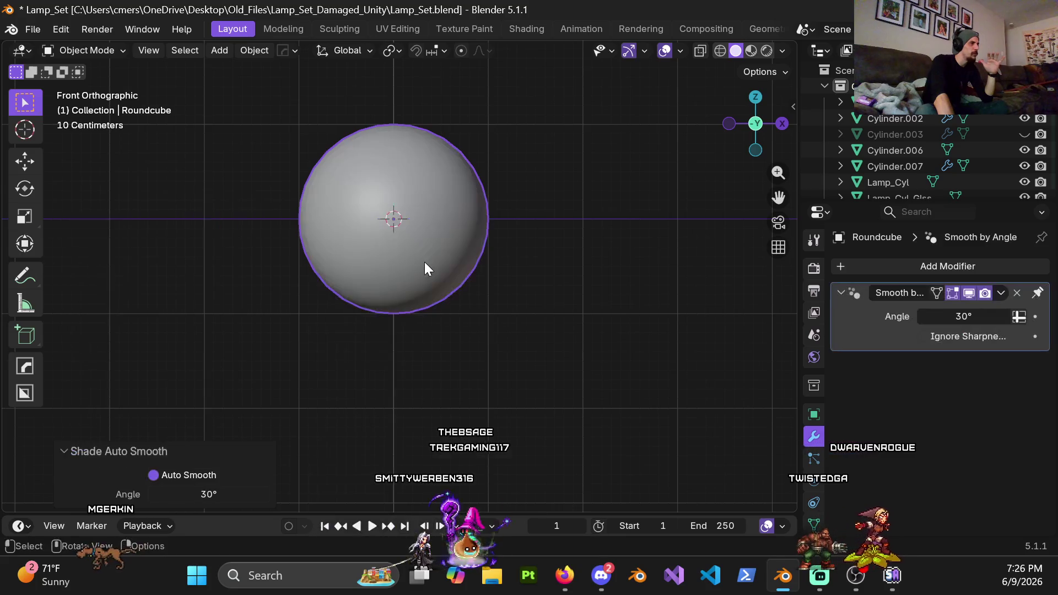
{"action": "mouse_move", "coordinate": [445, 306]}
{"action": "middle_mouse_down"}
{"action": "mouse_move", "coordinate": [458, 245]}
{"action": "mouse_move", "coordinate": [493, 343]}
{"action": "mouse_move", "coordinate": [192, 281]}
{"action": "mouse_move", "coordinate": [290, 269]}
{"action": "mouse_move", "coordinate": [309, 278]}
{"action": "middle_mouse_up"}
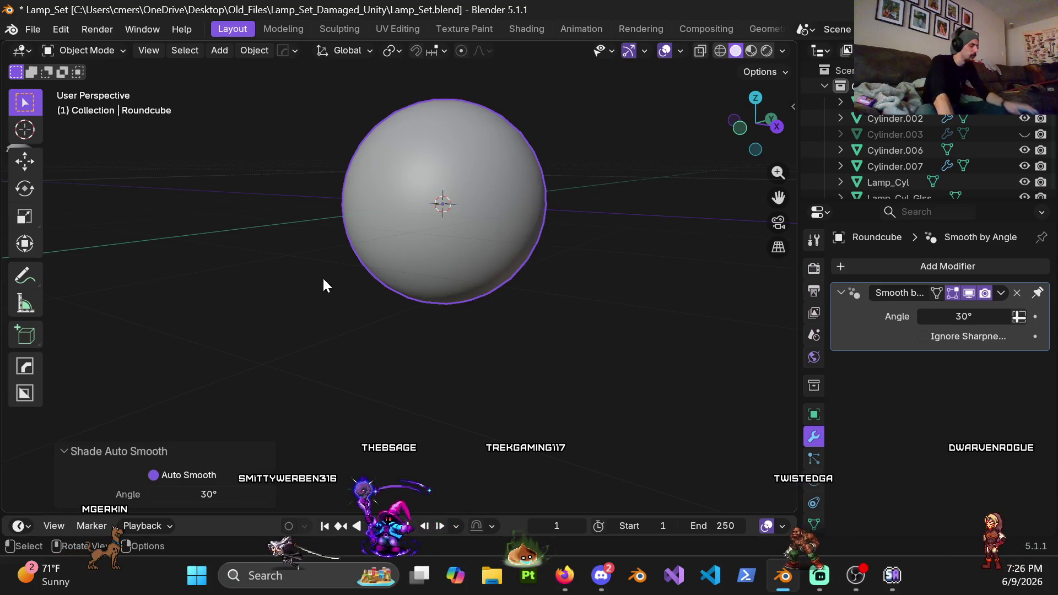
{"action": "key", "text": "ctrl+2"}
{"action": "mouse_move", "coordinate": [515, 223]}
{"action": "middle_mouse_down"}
{"action": "mouse_move", "coordinate": [543, 236]}
{"action": "mouse_move", "coordinate": [571, 212]}
{"action": "mouse_move", "coordinate": [593, 241]}
{"action": "mouse_move", "coordinate": [573, 257]}
{"action": "mouse_move", "coordinate": [492, 240]}
{"action": "mouse_move", "coordinate": [462, 210]}
{"action": "mouse_move", "coordinate": [526, 183]}
{"action": "mouse_move", "coordinate": [578, 206]}
{"action": "middle_mouse_up"}
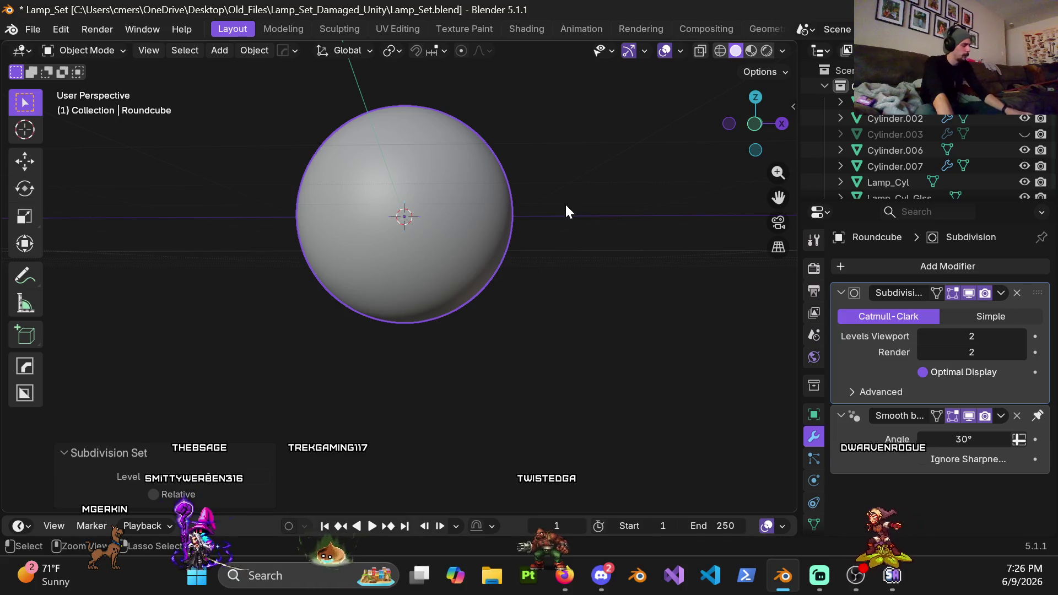
{"action": "key", "text": "ctrl+z"}
{"action": "key", "text": "ctrl+z"}
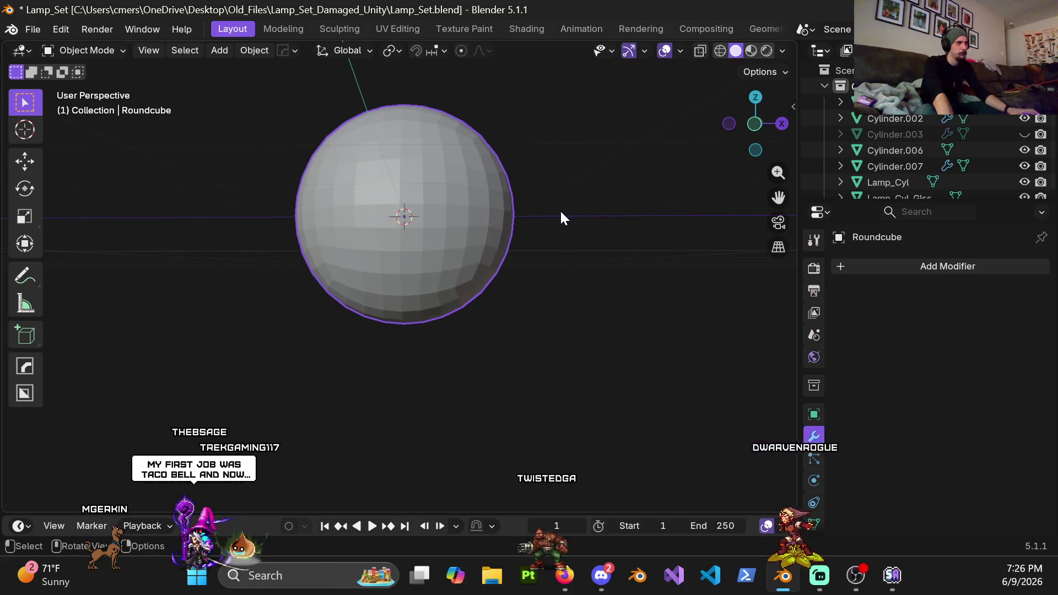
{"action": "middle_click_drag", "start_coordinate": [506, 215], "coordinate": [488, 256]}
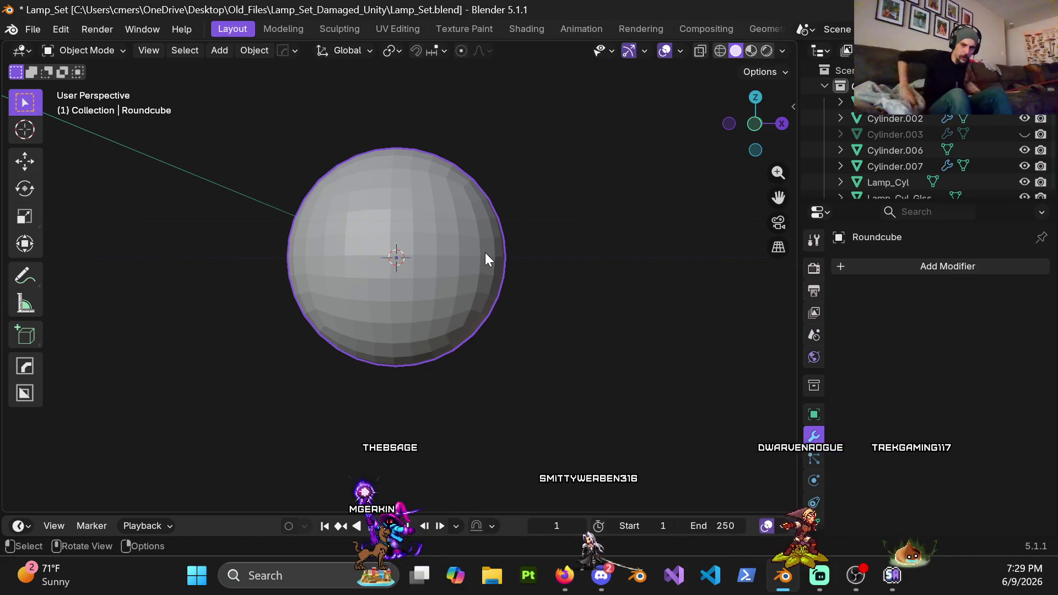
{"action": "scroll", "coordinate": [553, 317], "scroll_direction": "up", "scroll_amount": 5}
{"action": "key", "text": "KP_1"}
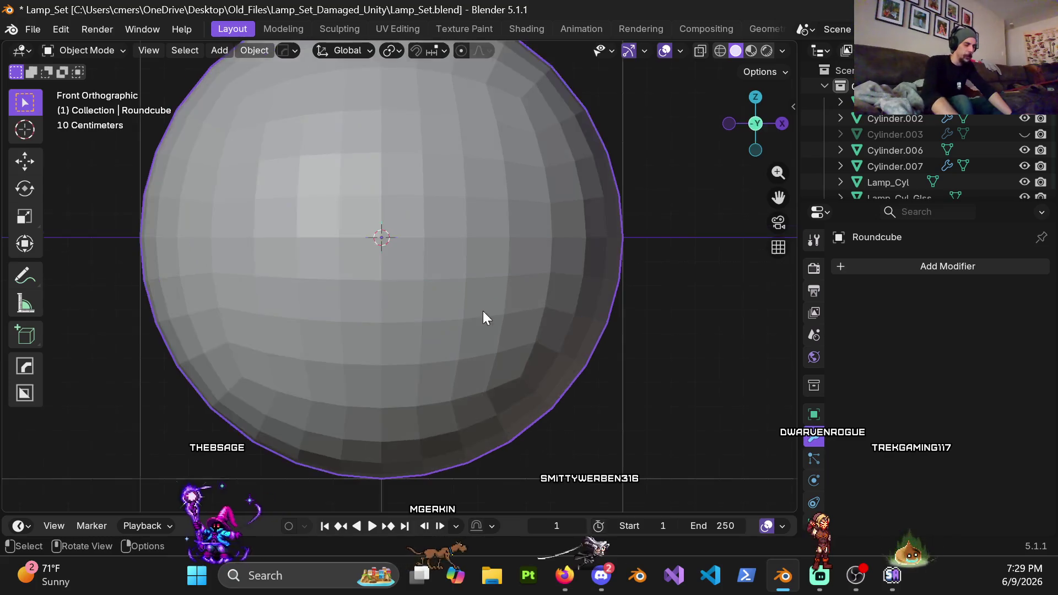
{"action": "scroll", "coordinate": [483, 311], "scroll_direction": "down", "scroll_amount": 4}
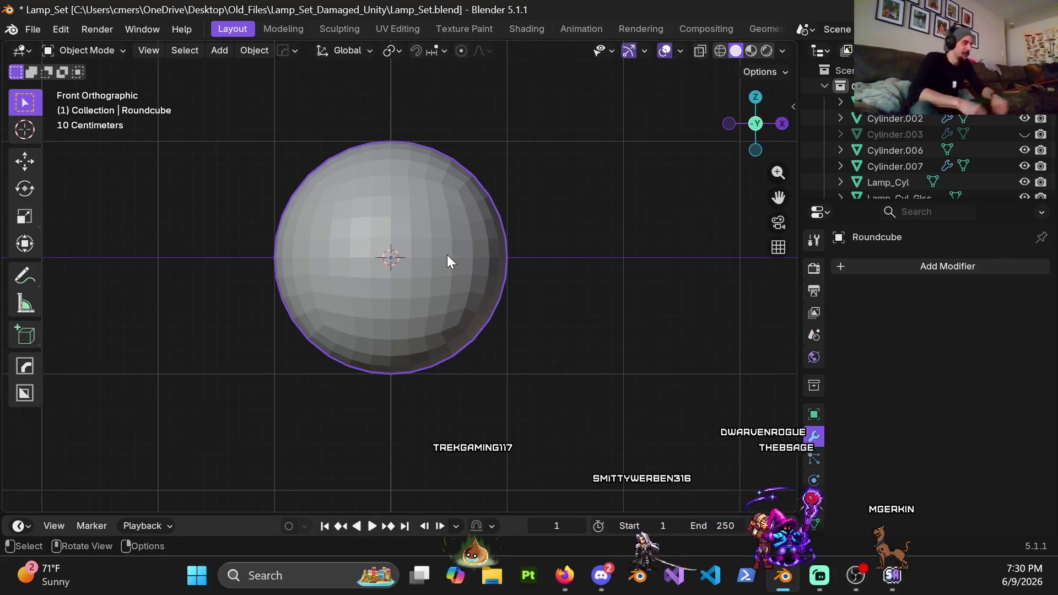
{"action": "key", "text": "ctrl+Tab"}
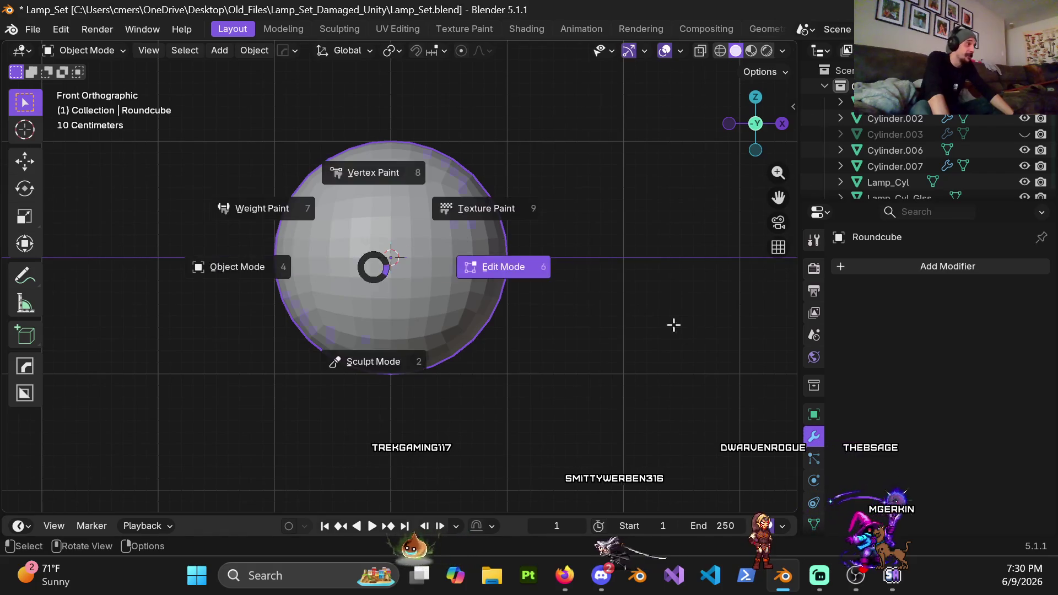
Step: In wireframe vertex mode, box-select the Roundcube's lower half and delete those vertices
{"action": "left_click", "coordinate": [674, 325]}
{"action": "key", "text": "z"}
{"action": "left_click", "coordinate": [266, 332]}
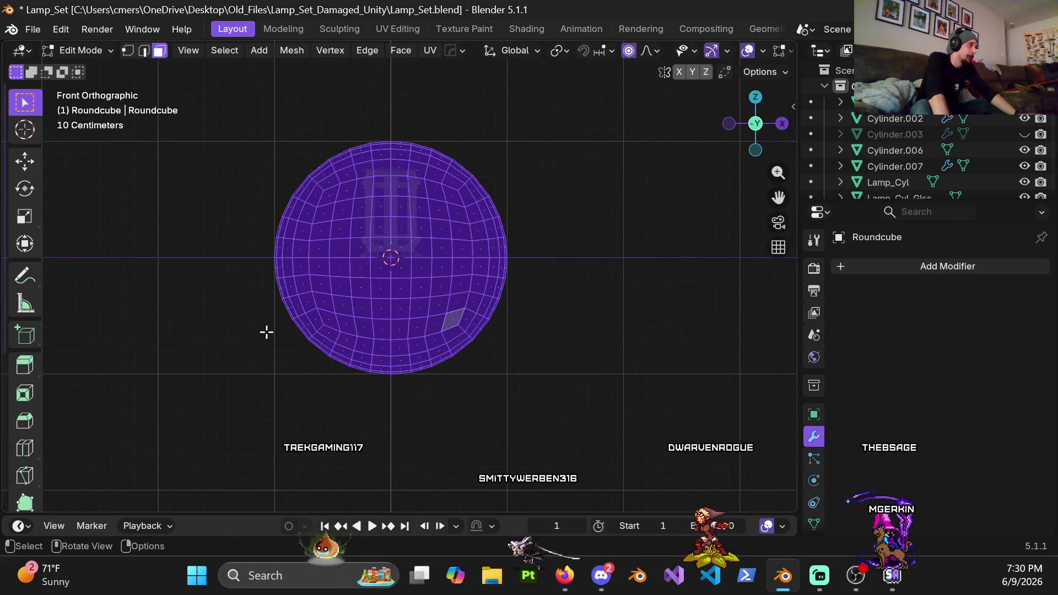
{"action": "key", "text": "1"}
{"action": "mouse_move", "coordinate": [250, 266]}
{"action": "left_mouse_down"}
{"action": "mouse_move", "coordinate": [590, 383]}
{"action": "mouse_move", "coordinate": [656, 460]}
{"action": "left_mouse_up"}
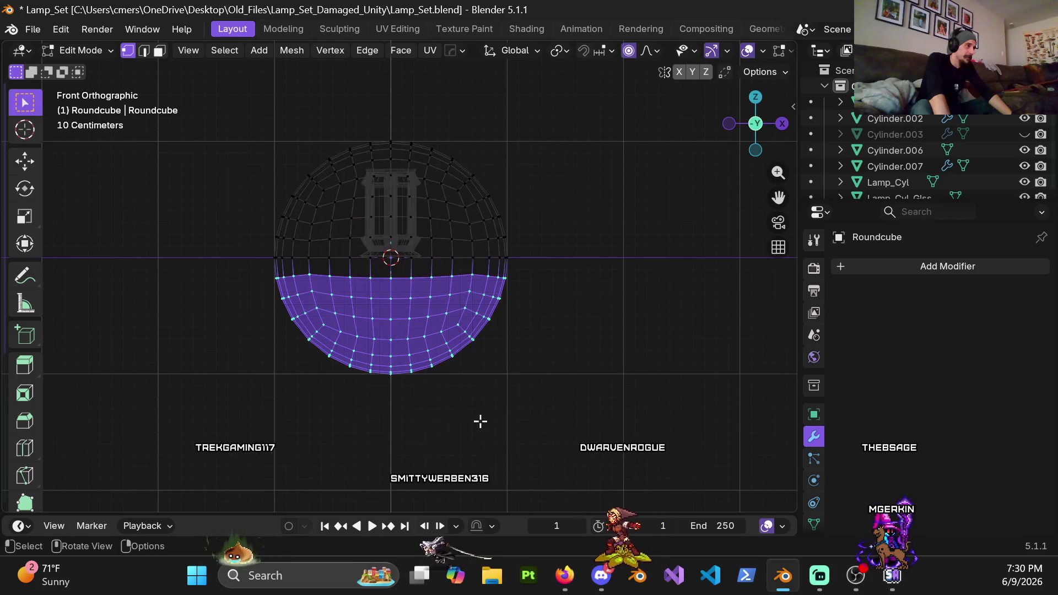
{"action": "key", "text": "x"}
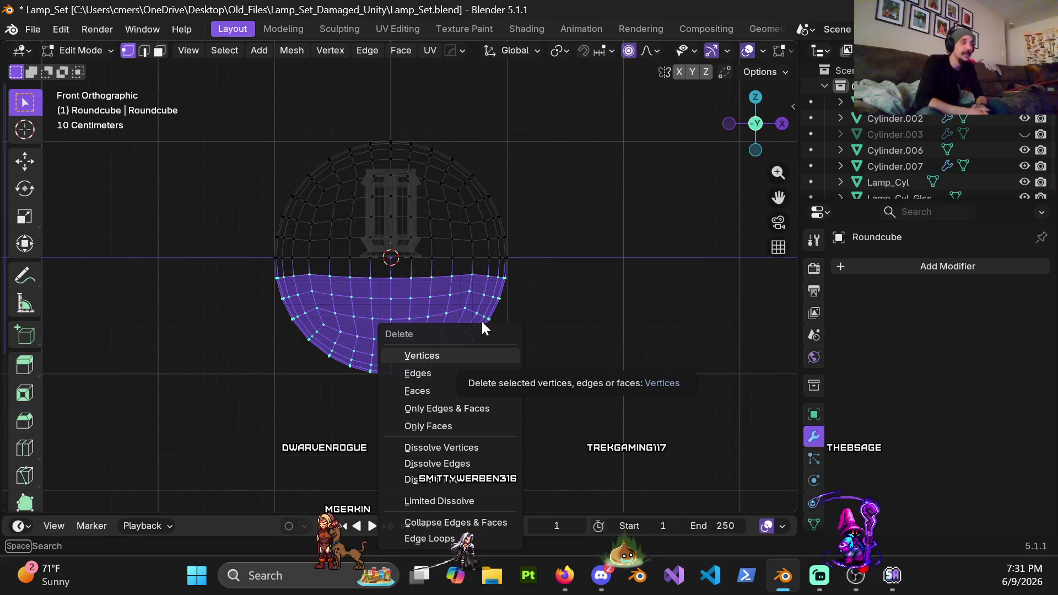
{"action": "left_click", "coordinate": [445, 358]}
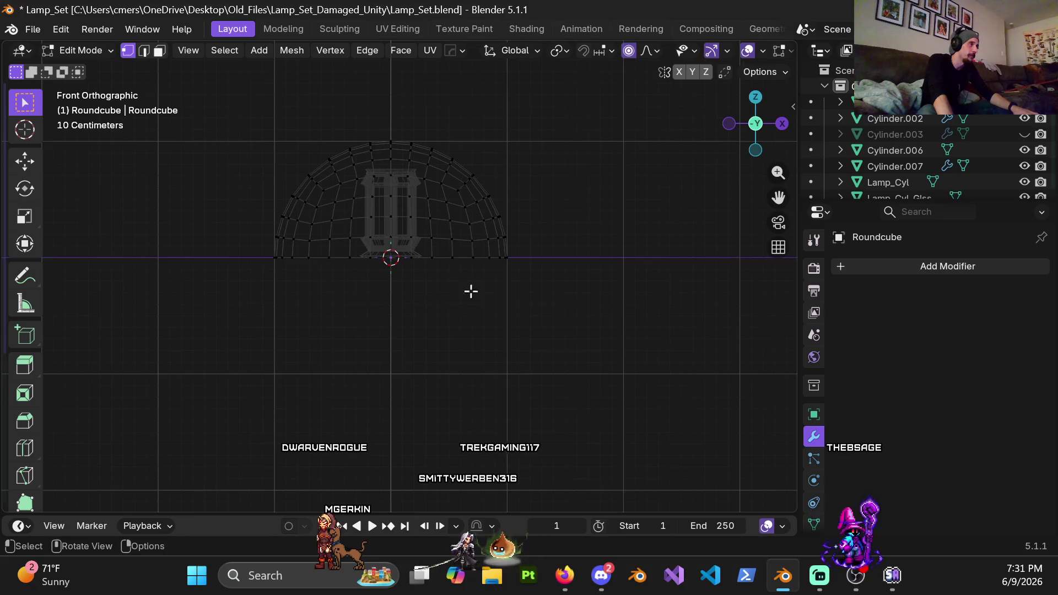
Step: Return to Object Mode with solid shading and scale the dome to 0.2
{"action": "key", "text": "Tab"}
{"action": "key", "text": "shift+z"}
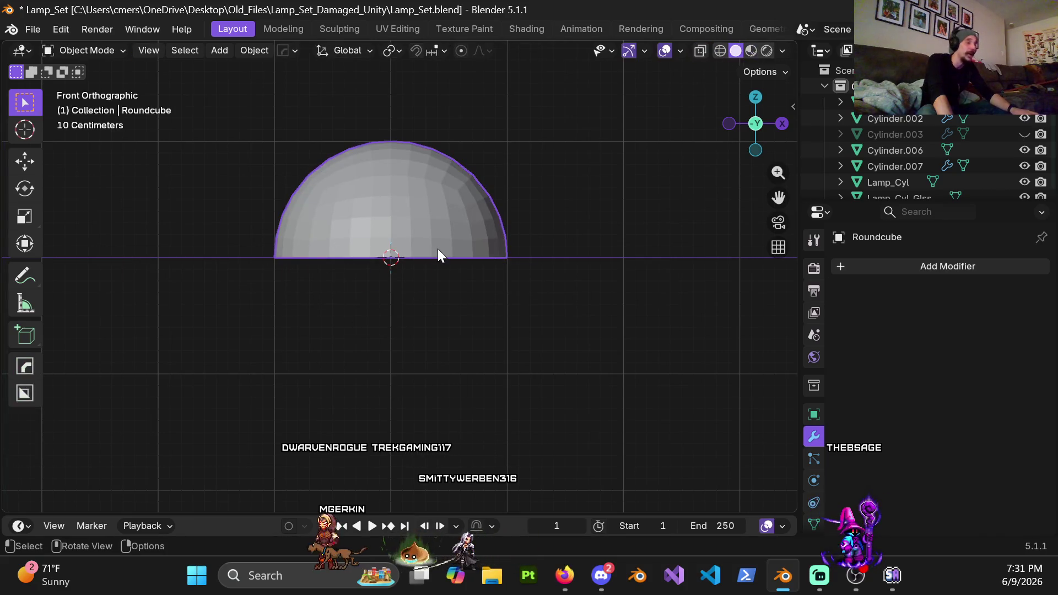
{"action": "key", "text": "s"}
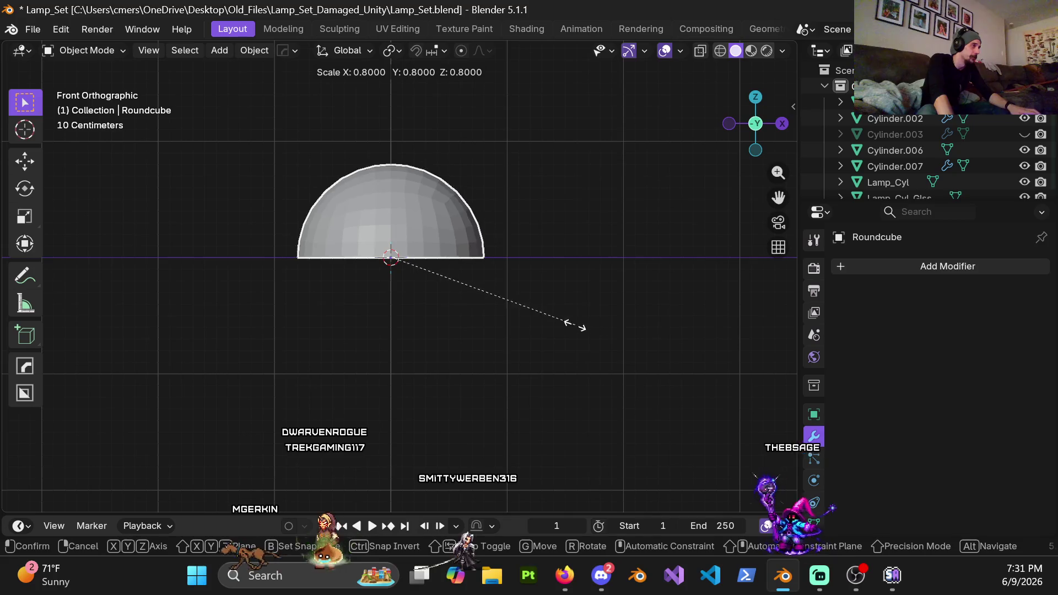
{"action": "left_click", "coordinate": [425, 283]}
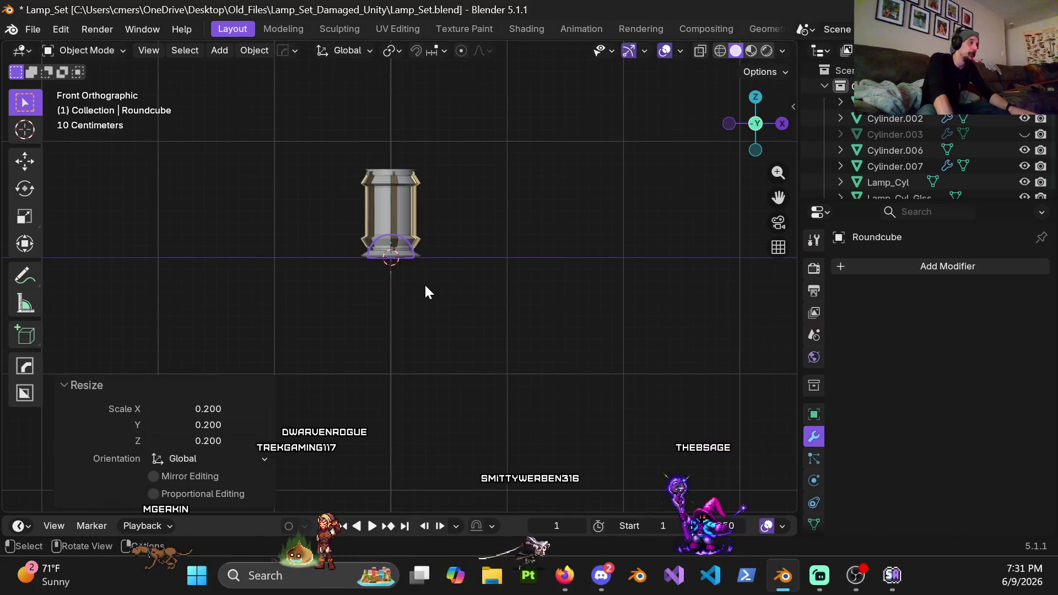
{"action": "scroll", "coordinate": [445, 310], "scroll_direction": "up", "scroll_amount": 3}
Step: Move the dome 0.7 m up along Z onto the lantern
{"action": "key", "text": "g"}
{"action": "key", "text": "x"}
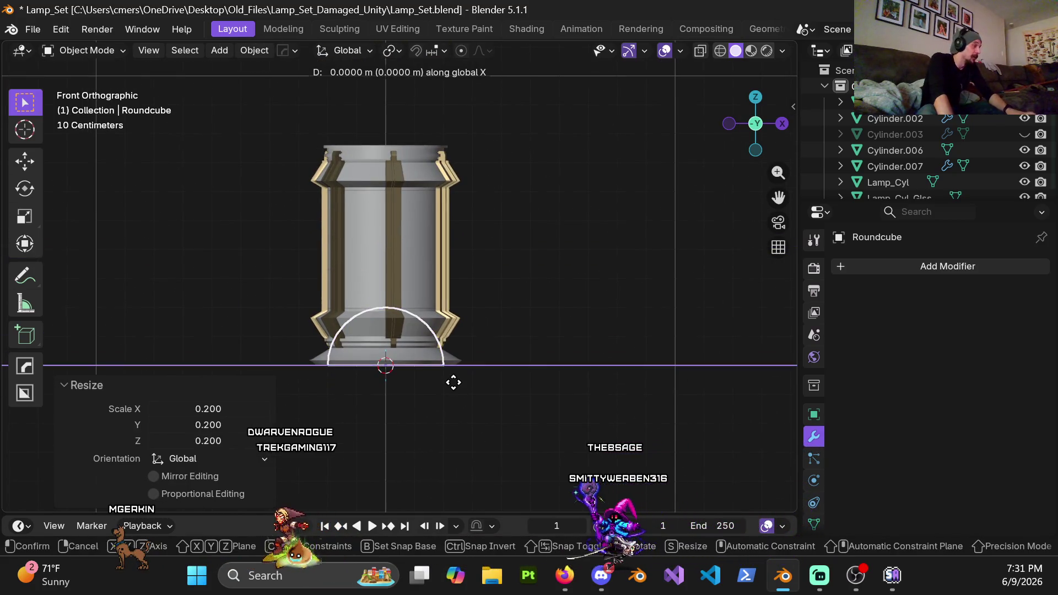
{"action": "key", "text": "Escape"}
{"action": "key", "text": "g"}
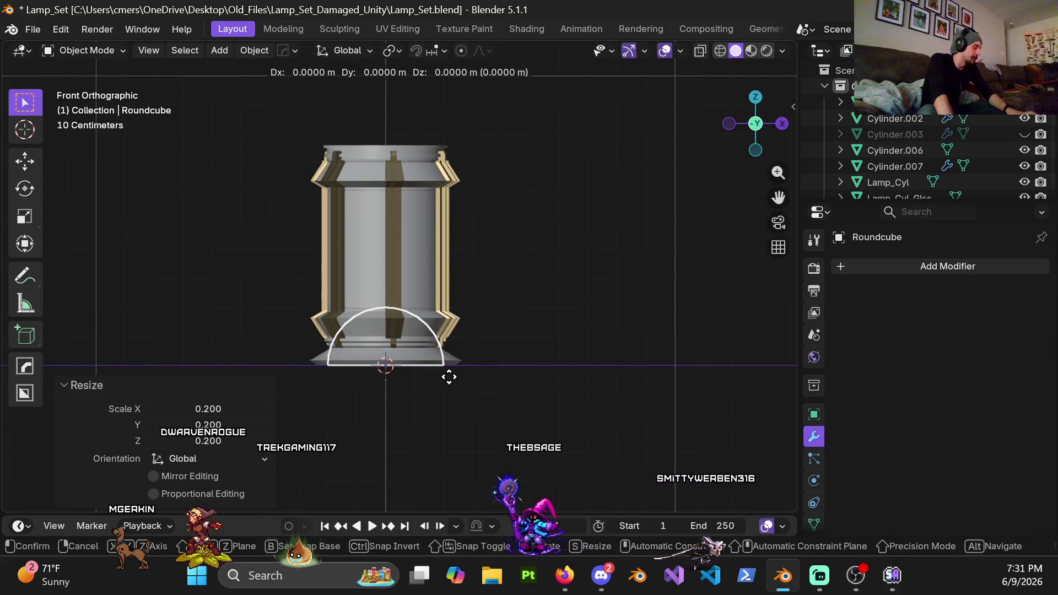
{"action": "key", "text": "Escape"}
{"action": "key", "text": "g"}
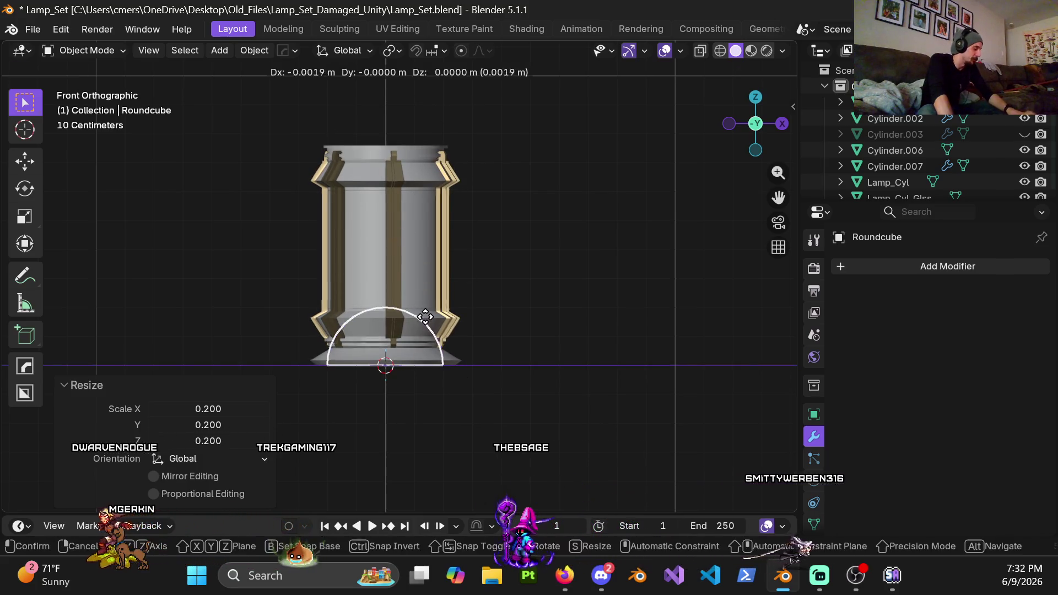
{"action": "key", "text": "z"}
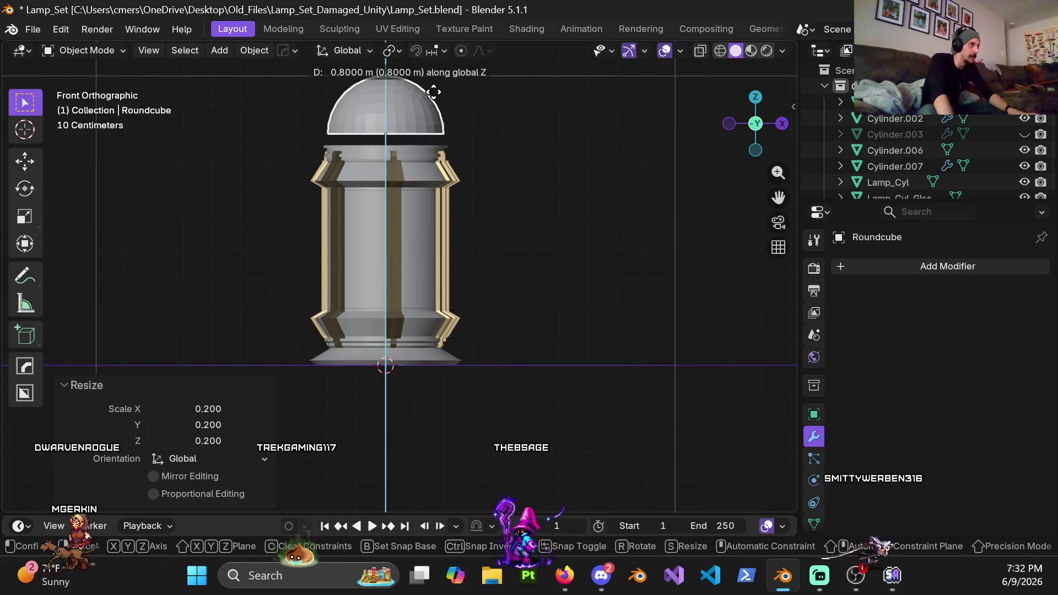
{"action": "left_click", "coordinate": [425, 111]}
{"action": "scroll", "coordinate": [441, 328], "scroll_direction": "up", "scroll_amount": 9}
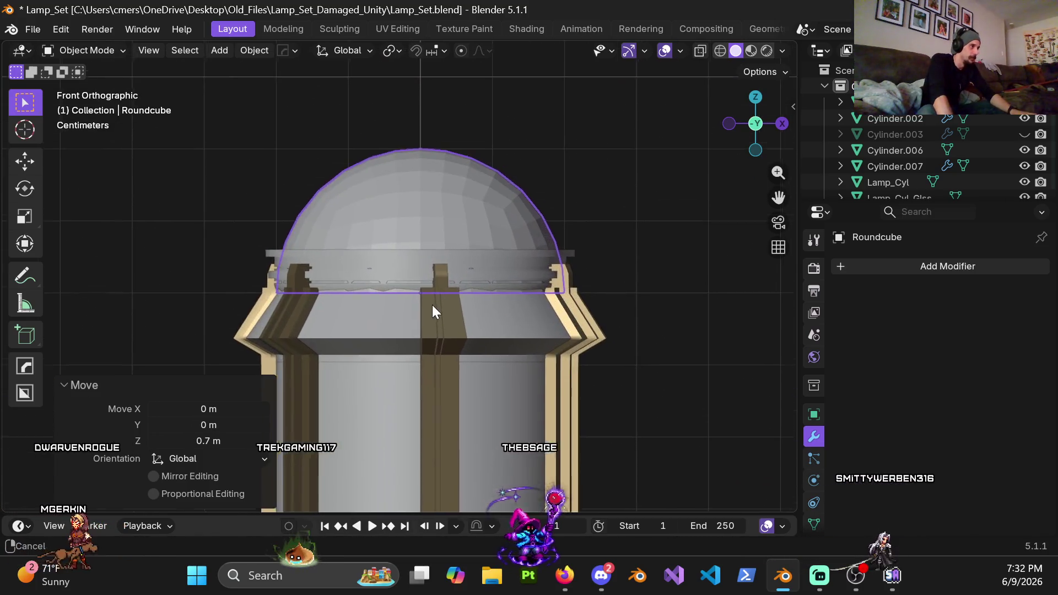
Step: Fine-tune the dome's height with 0.05 m and 0.01 m Z nudges to seat it
{"action": "key", "text": "g"}
{"action": "key", "text": "z"}
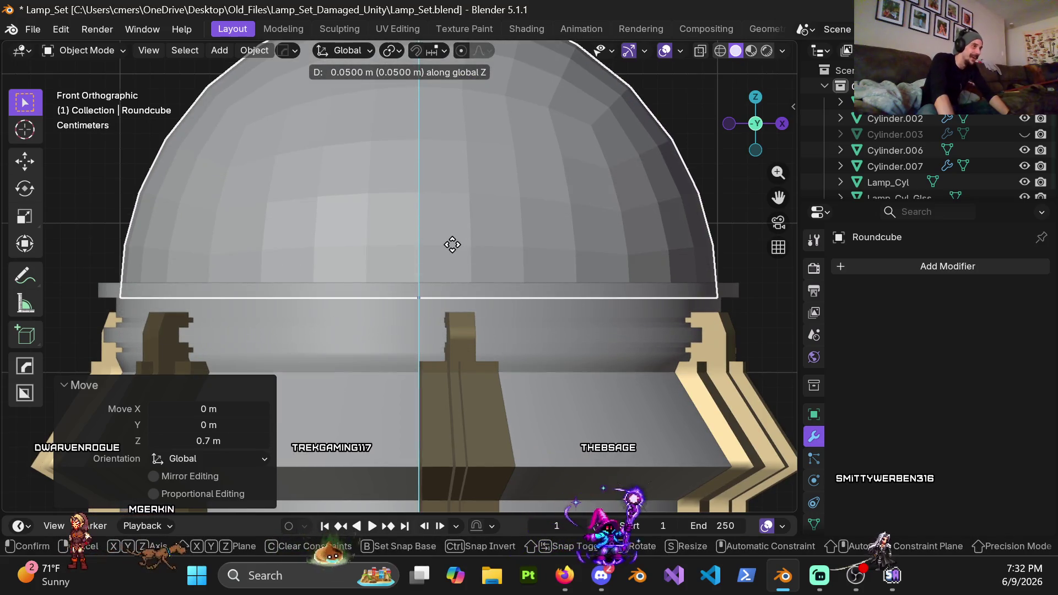
{"action": "left_click", "coordinate": [454, 297]}
{"action": "scroll", "coordinate": [441, 322], "scroll_direction": "up", "scroll_amount": 4}
{"action": "key", "text": "g"}
{"action": "key", "text": "z"}
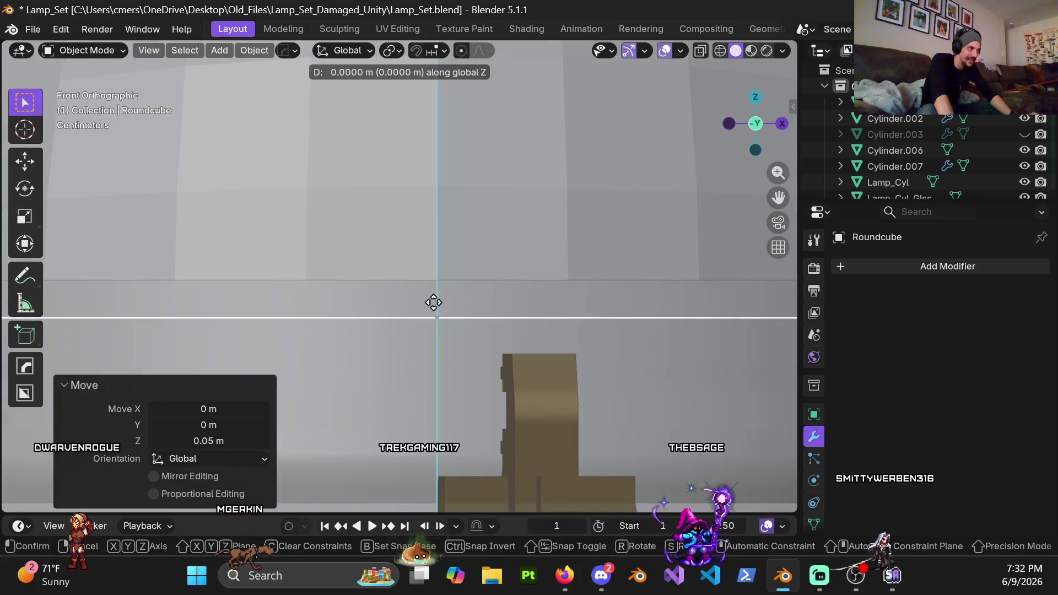
{"action": "left_click", "coordinate": [441, 270]}
{"action": "scroll", "coordinate": [435, 290], "scroll_direction": "down", "scroll_amount": 4}
{"action": "scroll", "coordinate": [436, 290], "scroll_direction": "down", "scroll_amount": 8}
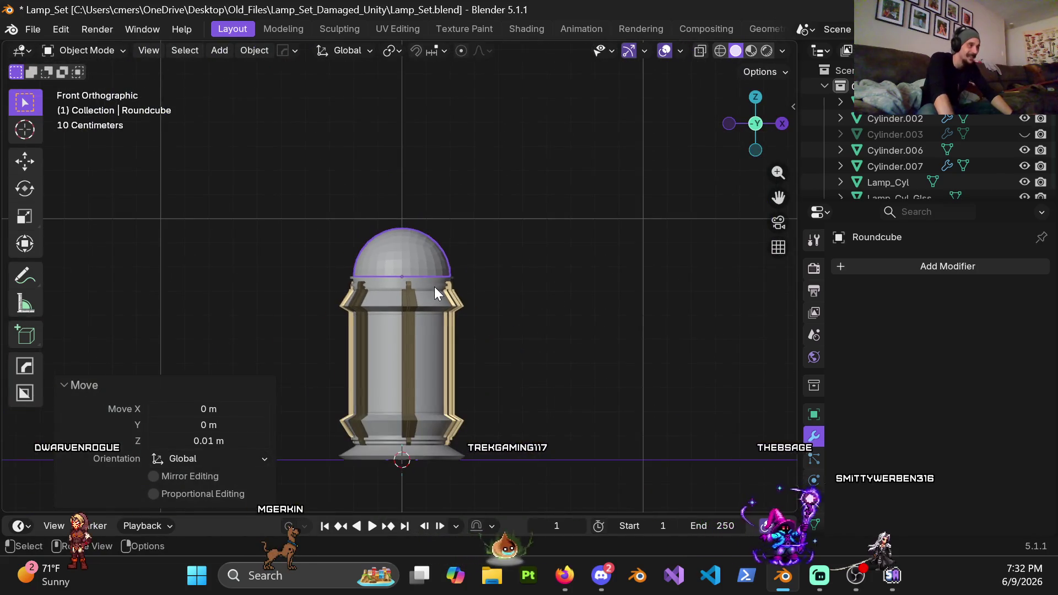
{"action": "scroll", "coordinate": [436, 285], "scroll_direction": "up", "scroll_amount": 4}
{"action": "right_click", "coordinate": [430, 240]}
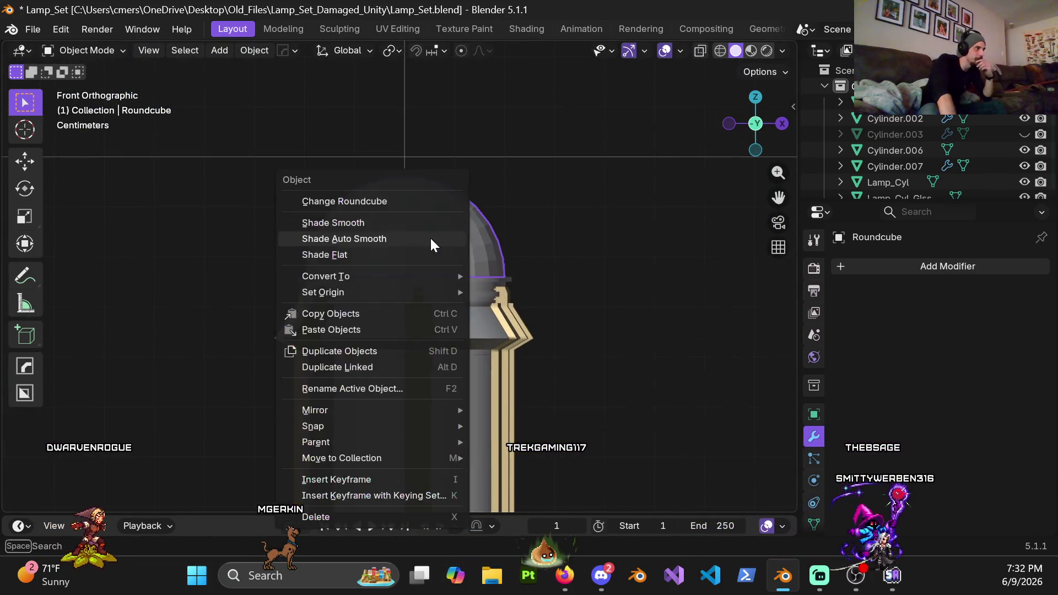
Step: Apply Shade Auto Smooth to the Roundcube dome, adding a 30° Smooth by Angle modifier
{"action": "left_click", "coordinate": [418, 240]}
{"action": "scroll", "coordinate": [422, 267], "scroll_direction": "down", "scroll_amount": 4}
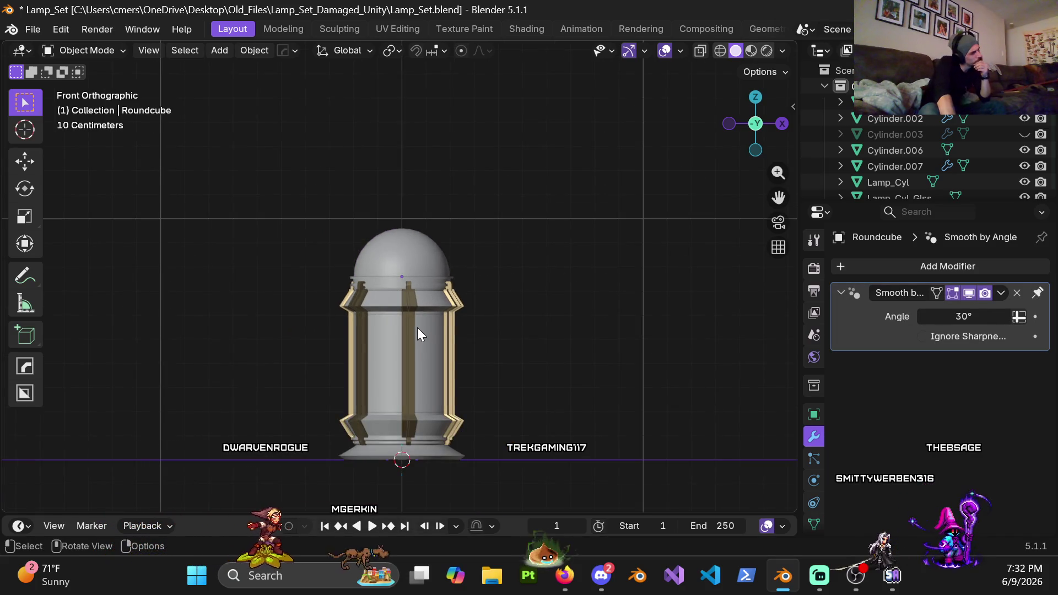
{"action": "scroll", "coordinate": [420, 339], "scroll_direction": "down", "scroll_amount": 5}
{"action": "scroll", "coordinate": [431, 395], "scroll_direction": "up", "scroll_amount": 6}
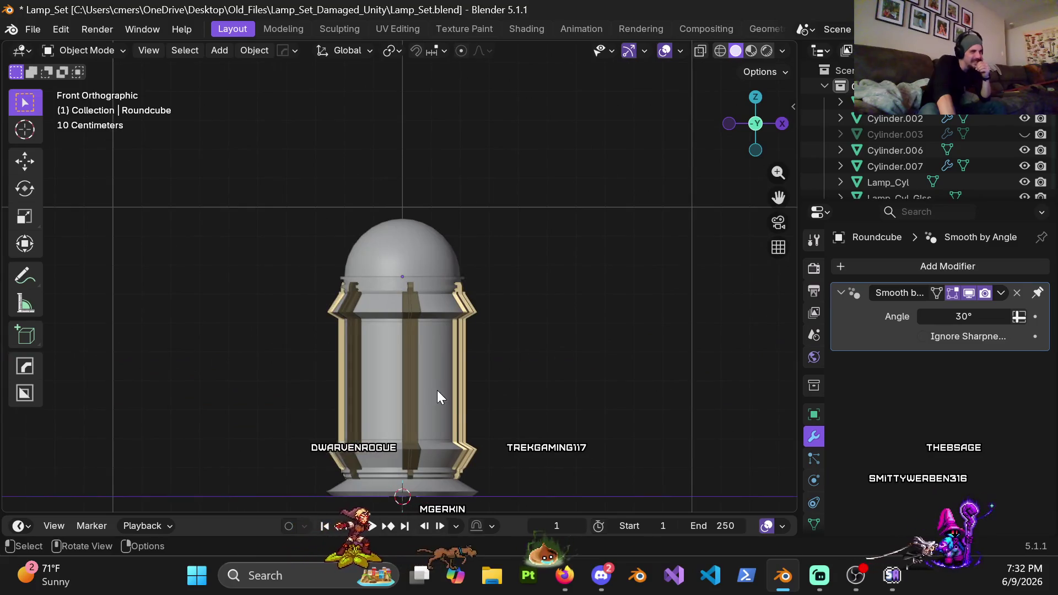
{"action": "scroll", "coordinate": [446, 395], "scroll_direction": "down", "scroll_amount": 1}
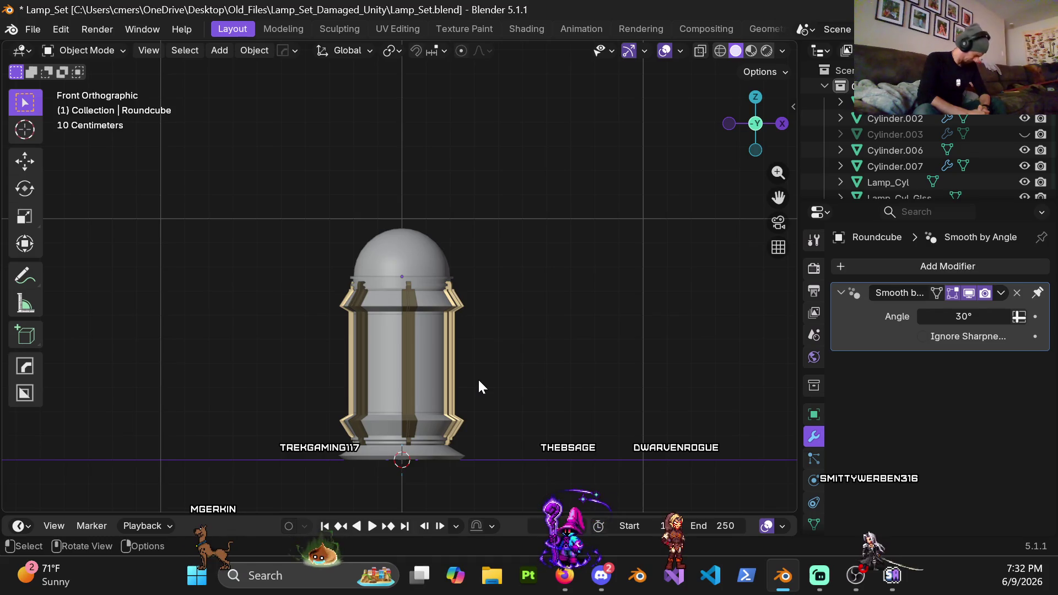
Step: Enter Edit Mode on the dome and delete its bottom ring of faces
{"action": "key", "text": "ctrl+Tab"}
{"action": "left_click", "coordinate": [581, 264]}
{"action": "scroll", "coordinate": [508, 284], "scroll_direction": "up", "scroll_amount": 5}
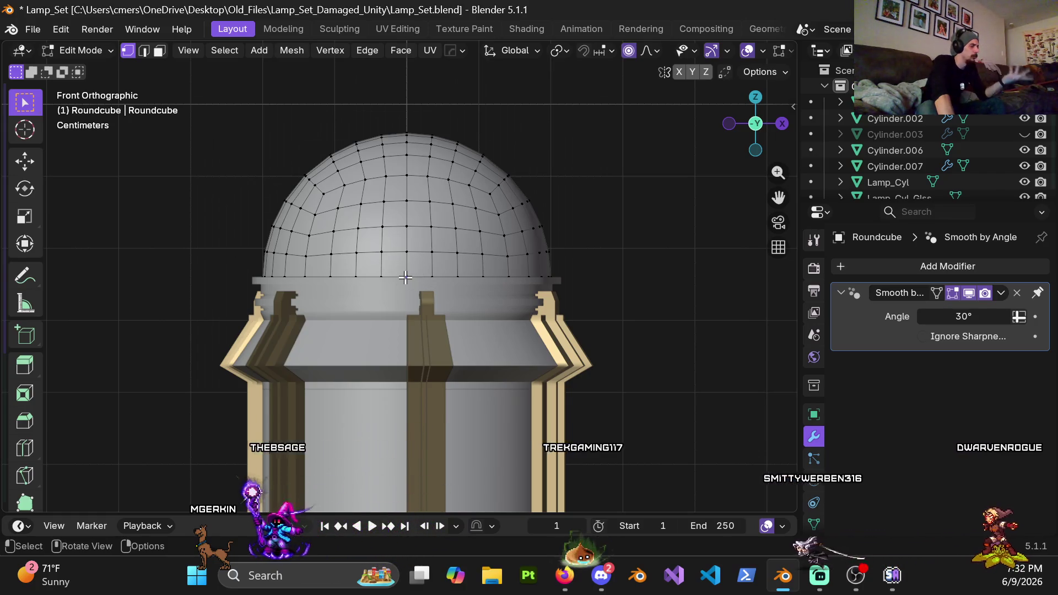
{"action": "key", "text": "3"}
{"action": "left_click", "coordinate": [405, 271], "text": "alt"}
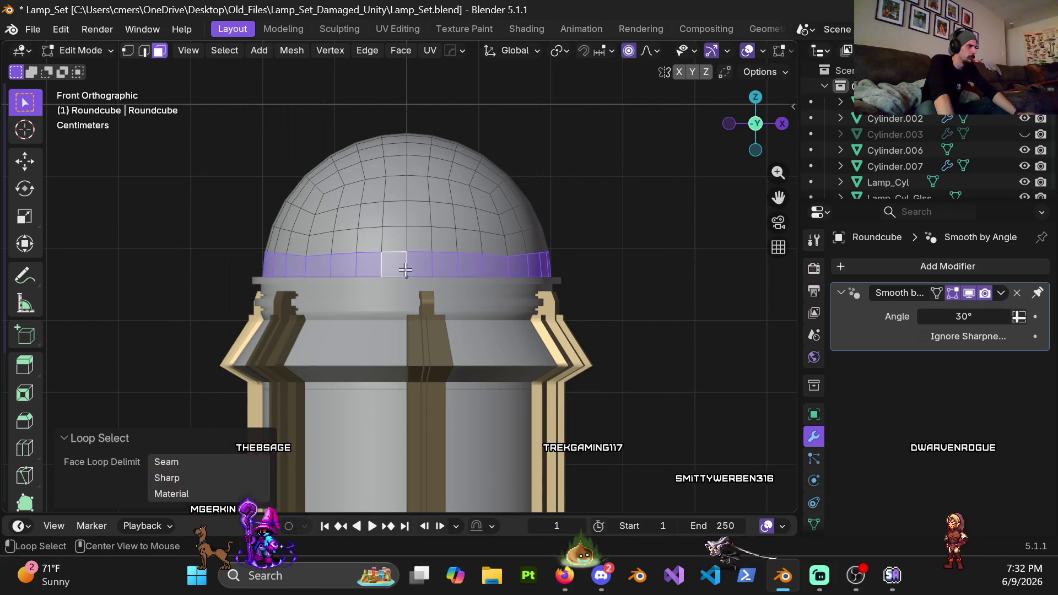
{"action": "key", "text": "x"}
{"action": "left_click", "coordinate": [373, 301]}
Step: Select the dome's bottom vertex row in X-ray and flatten it with S Z 0
{"action": "key", "text": "1"}
{"action": "key", "text": "alt+z"}
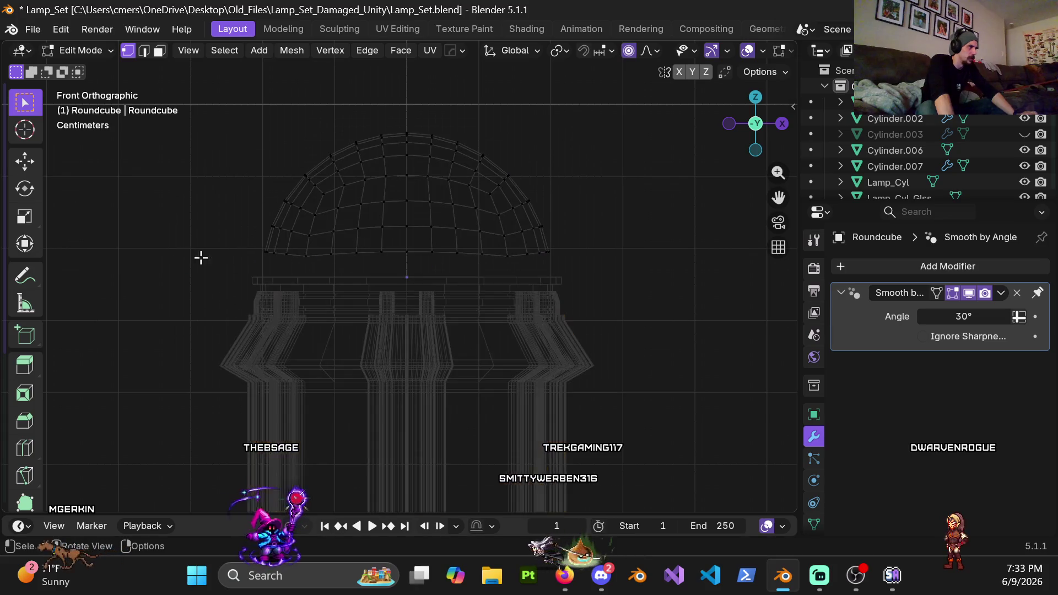
{"action": "left_click_drag", "start_coordinate": [253, 246], "coordinate": [587, 277]}
{"action": "key", "text": "alt+z"}
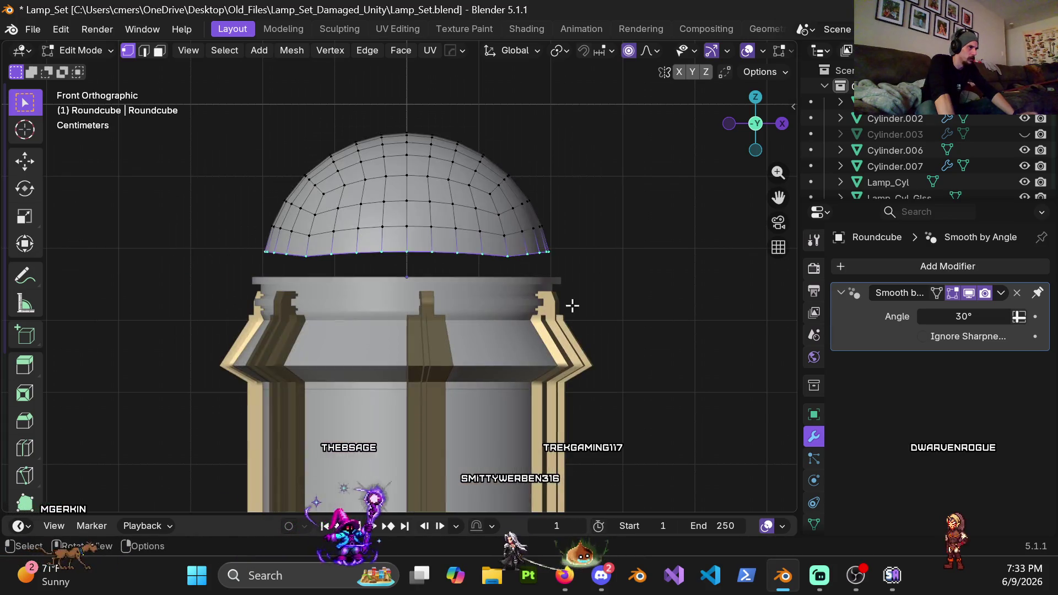
{"action": "key", "text": "s"}
{"action": "key", "text": "z"}
{"action": "key", "text": "0"}
{"action": "key", "text": "Return"}
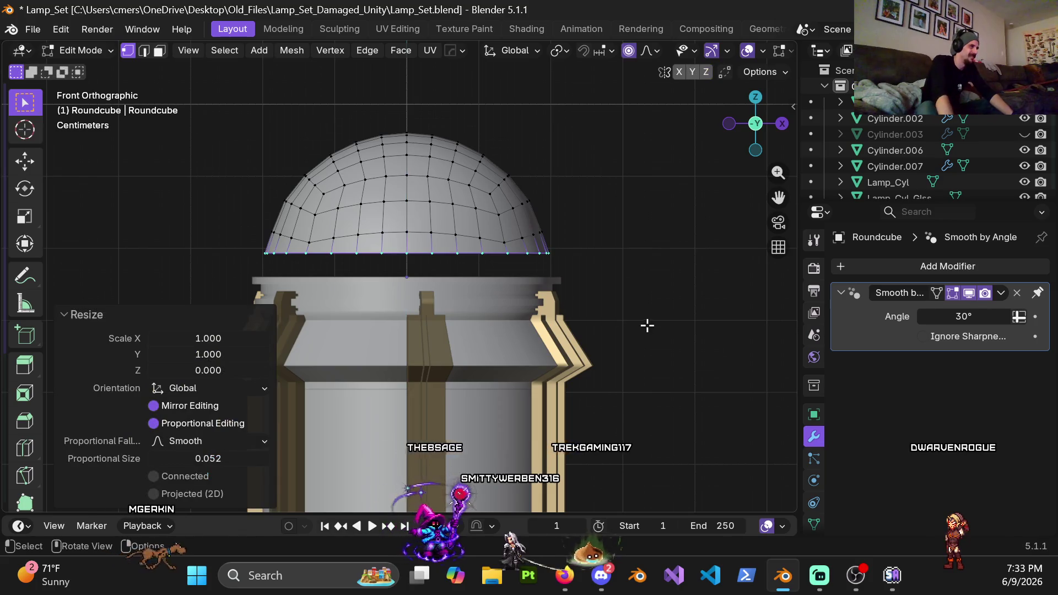
Step: Check the dome in Object Mode, then undo the flattening and the face deletion
{"action": "key", "text": "Tab"}
{"action": "key", "text": "g"}
{"action": "key", "text": "z"}
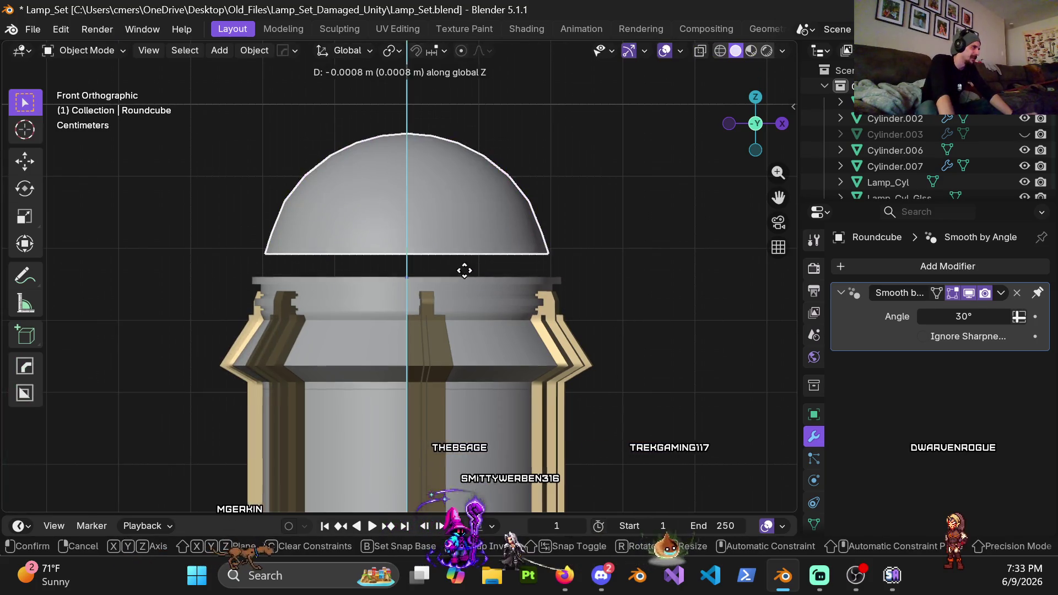
{"action": "key", "text": "Escape"}
{"action": "key", "text": "Tab"}
{"action": "key", "text": "ctrl+z"}
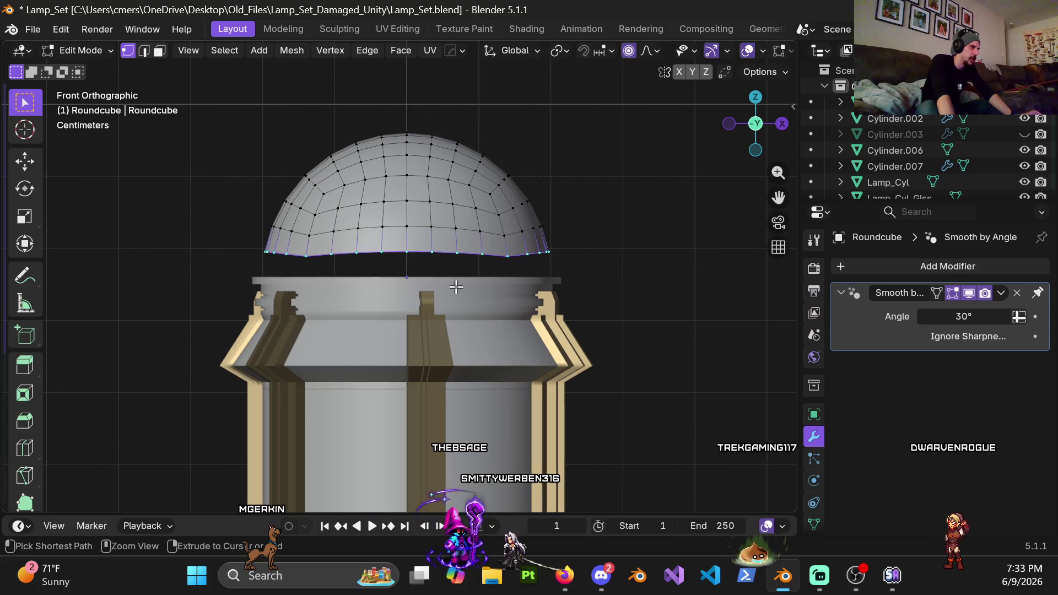
{"action": "key", "text": "ctrl+z"}
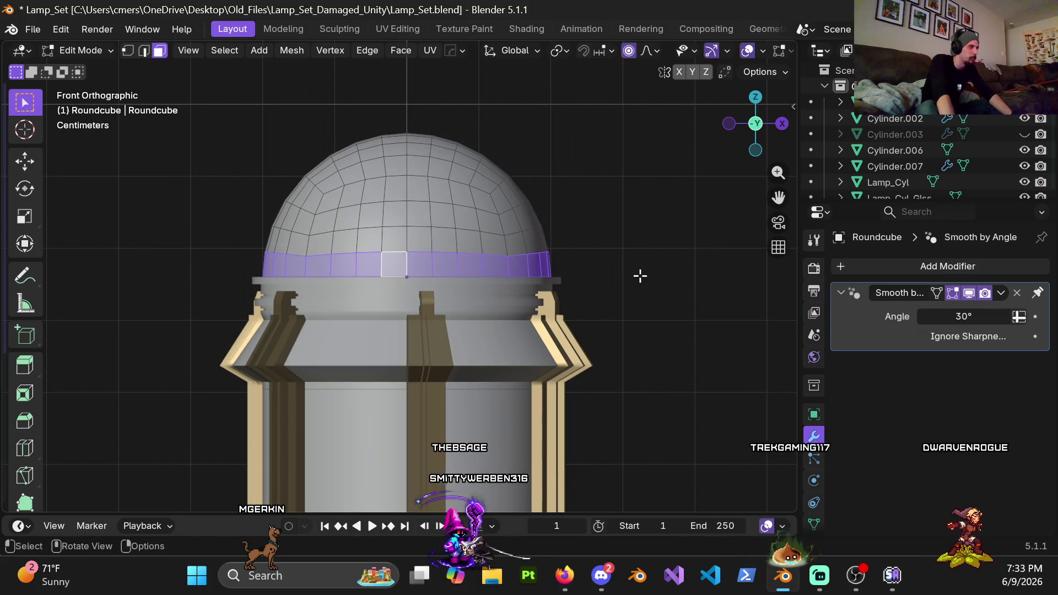
Step: Select the whole dome mesh, return to Object Mode, and try Z scalings that are cancelled
{"action": "key", "text": "a"}
{"action": "key", "text": "Tab"}
{"action": "key", "text": "s"}
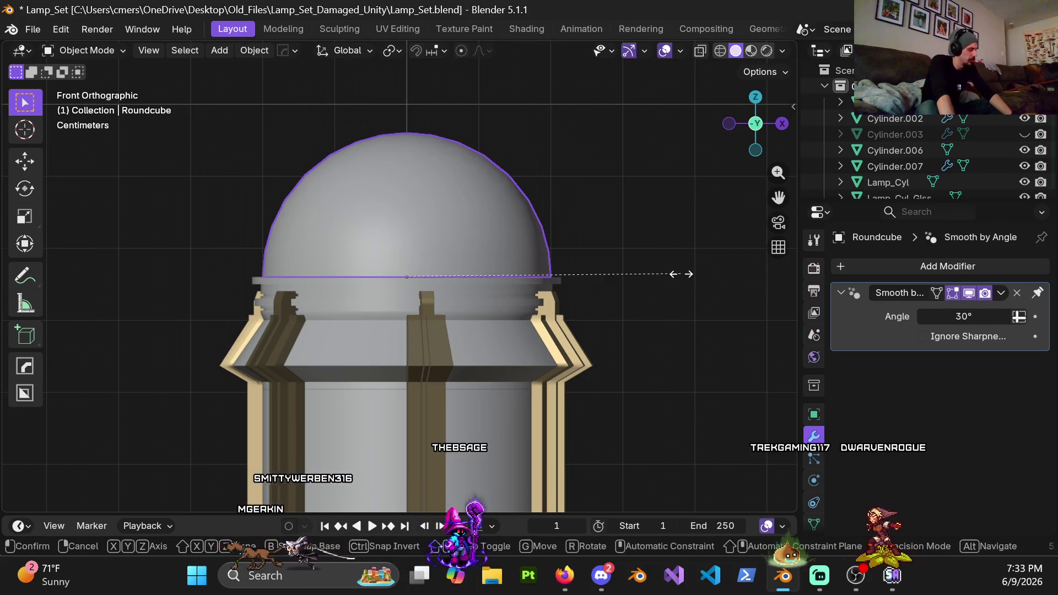
{"action": "key", "text": "z"}
{"action": "key", "text": "Escape"}
{"action": "key", "text": "s"}
{"action": "key", "text": "z"}
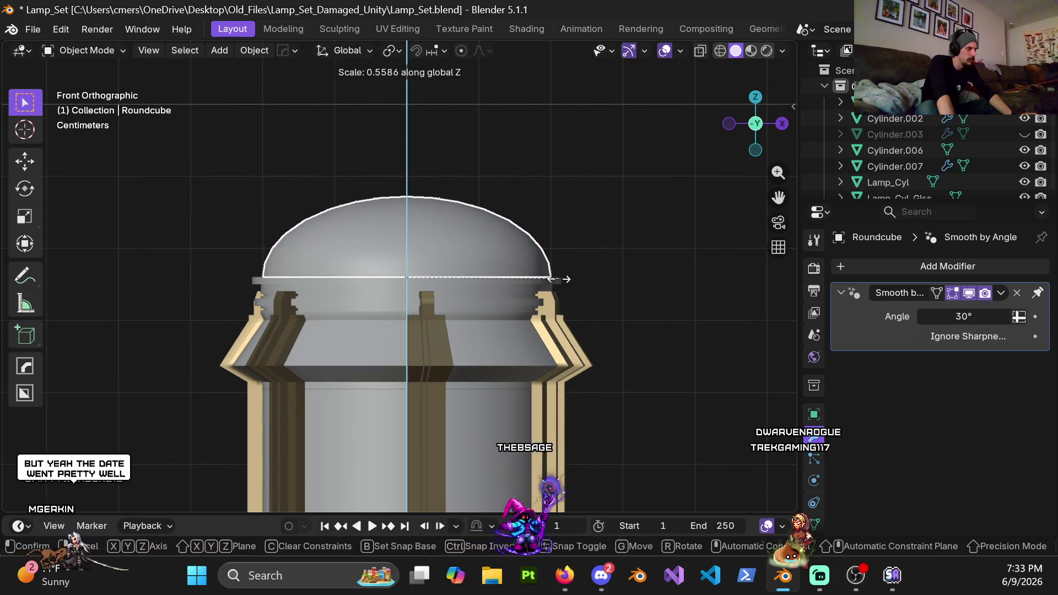
{"action": "key", "text": "x"}
{"action": "key", "text": "z"}
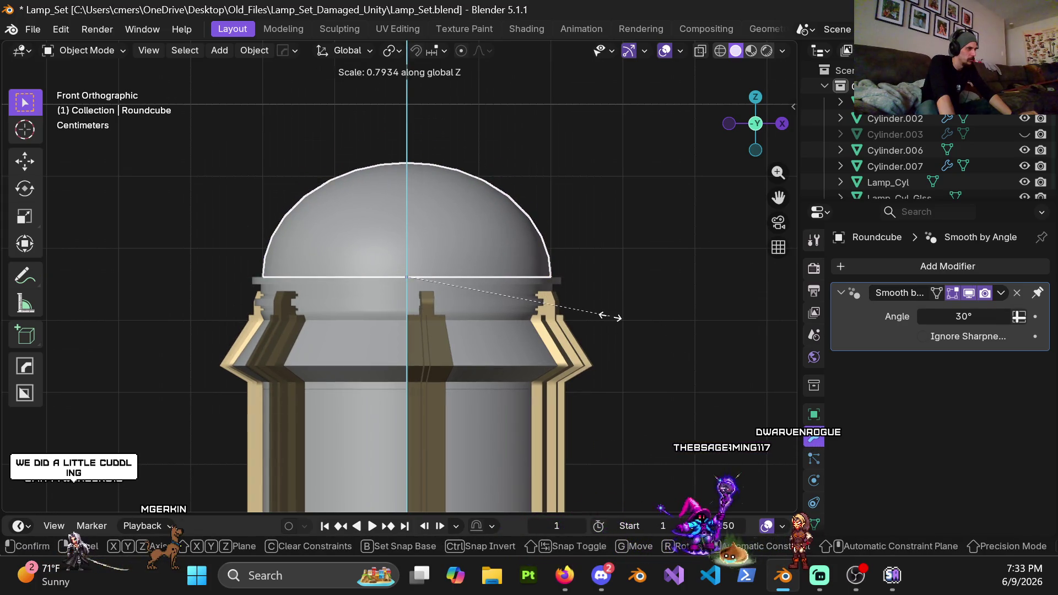
{"action": "key", "text": "Escape"}
Step: Squash the dome's height to 0.8 along Z
{"action": "key", "text": "s"}
{"action": "key", "text": "z"}
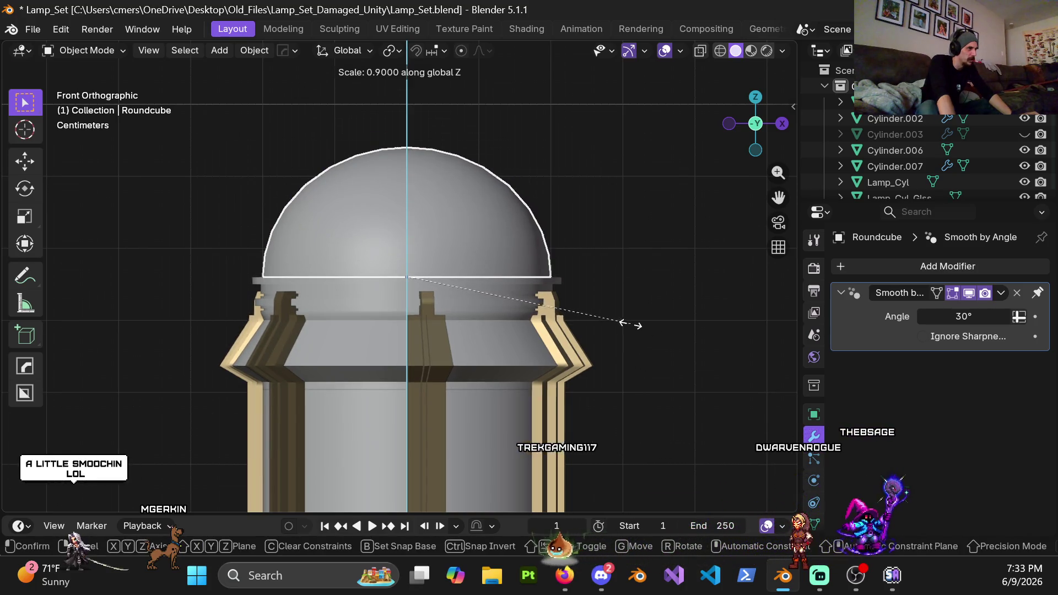
{"action": "left_click", "coordinate": [614, 332]}
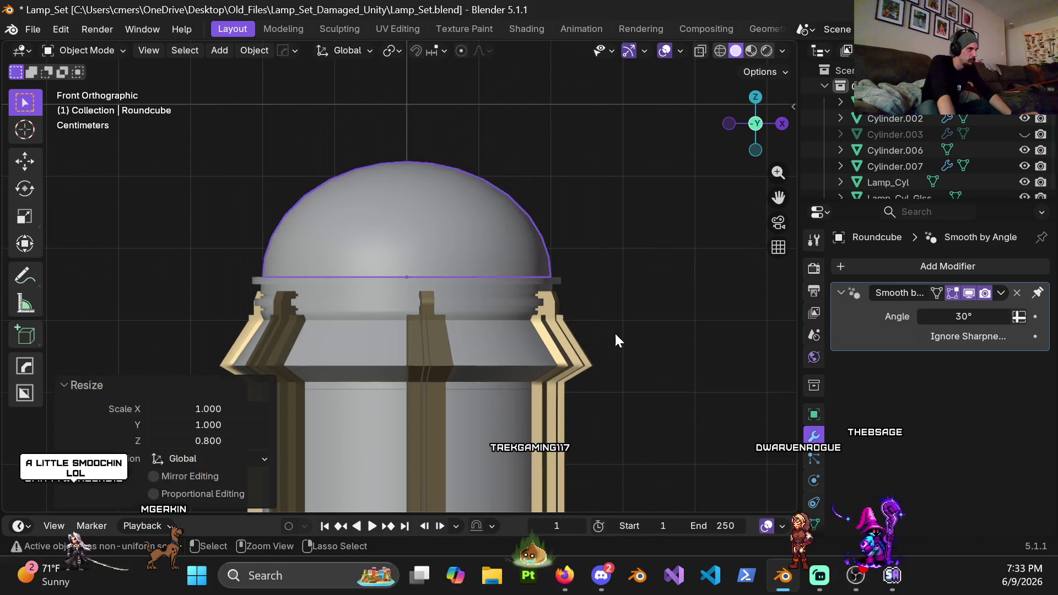
{"action": "scroll", "coordinate": [609, 334], "scroll_direction": "down", "scroll_amount": 5}
{"action": "middle_click_drag", "start_coordinate": [608, 334], "coordinate": [576, 278], "text": "shift"}
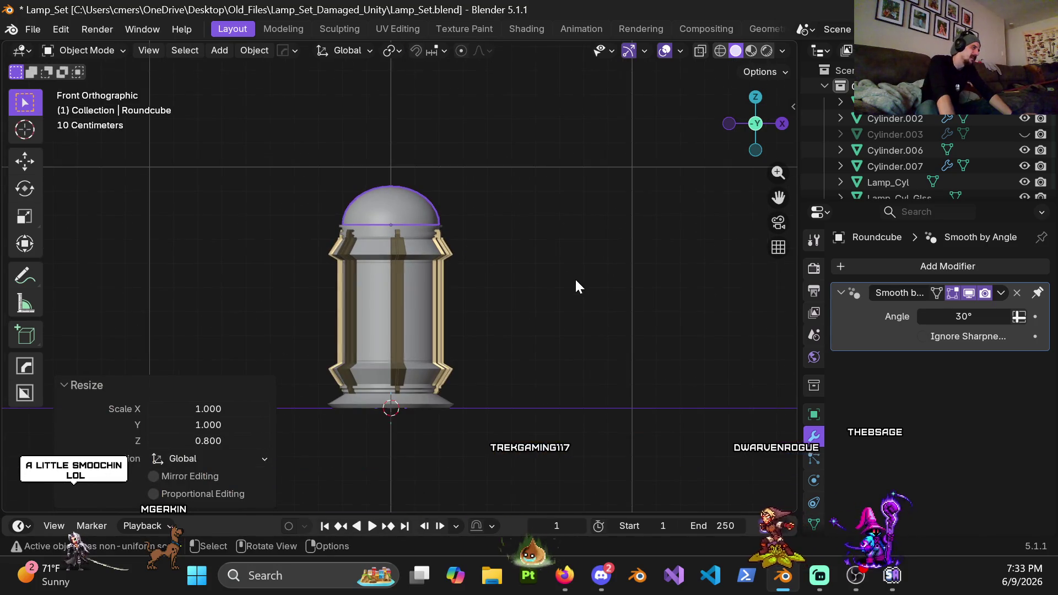
Step: Undo the 0.8 height squash, deselect the dome, and orbit into a perspective view
{"action": "key", "text": "ctrl+z"}
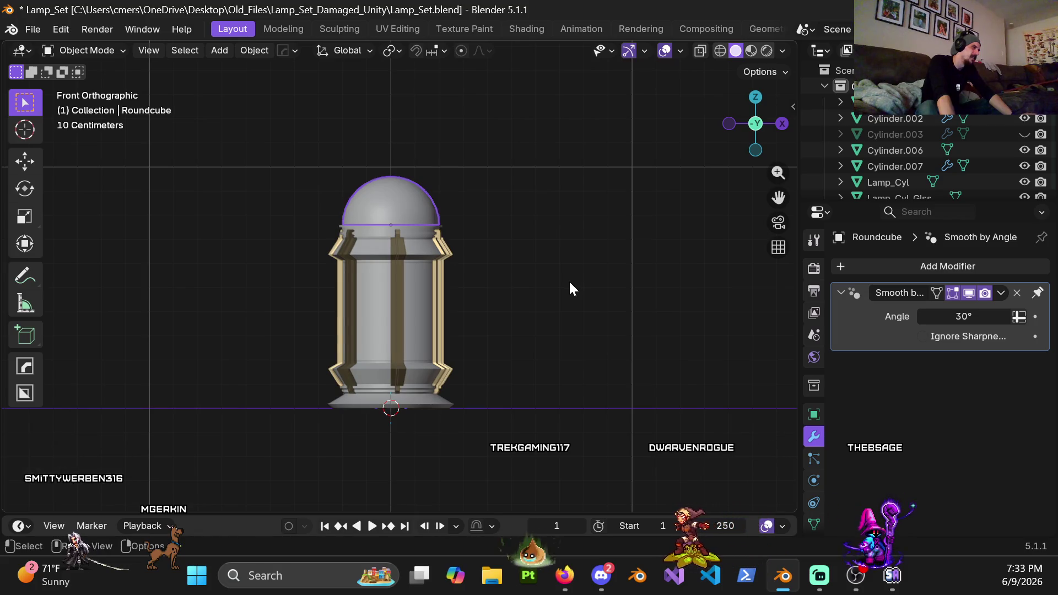
{"action": "left_click", "coordinate": [569, 280]}
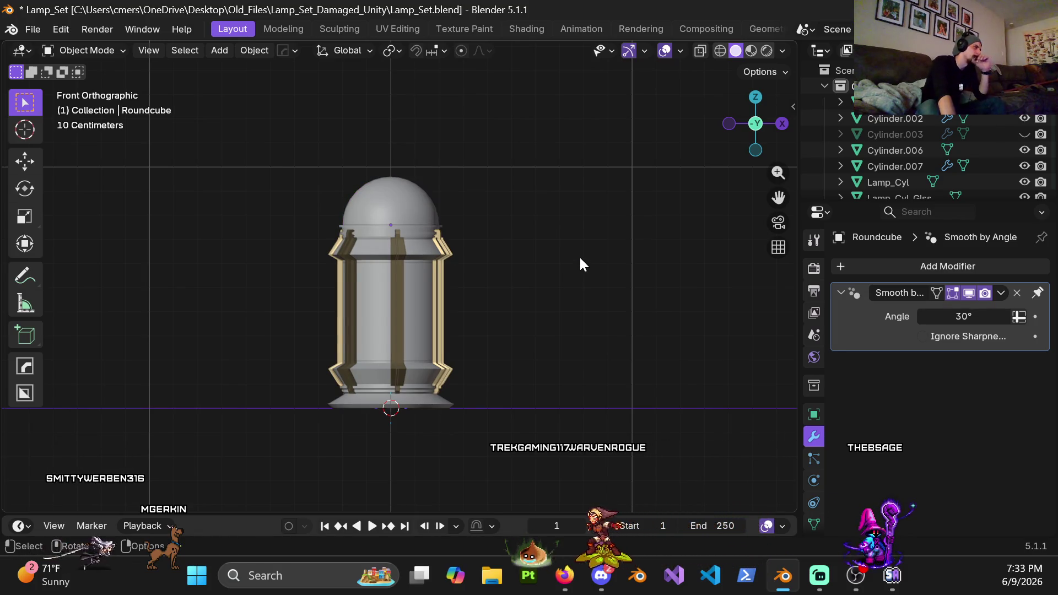
{"action": "scroll", "coordinate": [451, 235], "scroll_direction": "up", "scroll_amount": 3}
{"action": "mouse_move", "coordinate": [449, 234]}
{"action": "middle_mouse_down"}
{"action": "mouse_move", "coordinate": [421, 235]}
{"action": "mouse_move", "coordinate": [447, 158]}
{"action": "mouse_move", "coordinate": [465, 194]}
{"action": "mouse_move", "coordinate": [418, 164]}
{"action": "middle_mouse_up"}
Step: Hide the dome and put the upper ring Cylinder.001 into Edit Mode
{"action": "left_click", "coordinate": [418, 164]}
{"action": "mouse_move", "coordinate": [427, 214]}
{"action": "middle_mouse_down"}
{"action": "mouse_move", "coordinate": [431, 203]}
{"action": "mouse_move", "coordinate": [420, 226]}
{"action": "mouse_move", "coordinate": [467, 319]}
{"action": "middle_mouse_up"}
{"action": "key", "text": "h"}
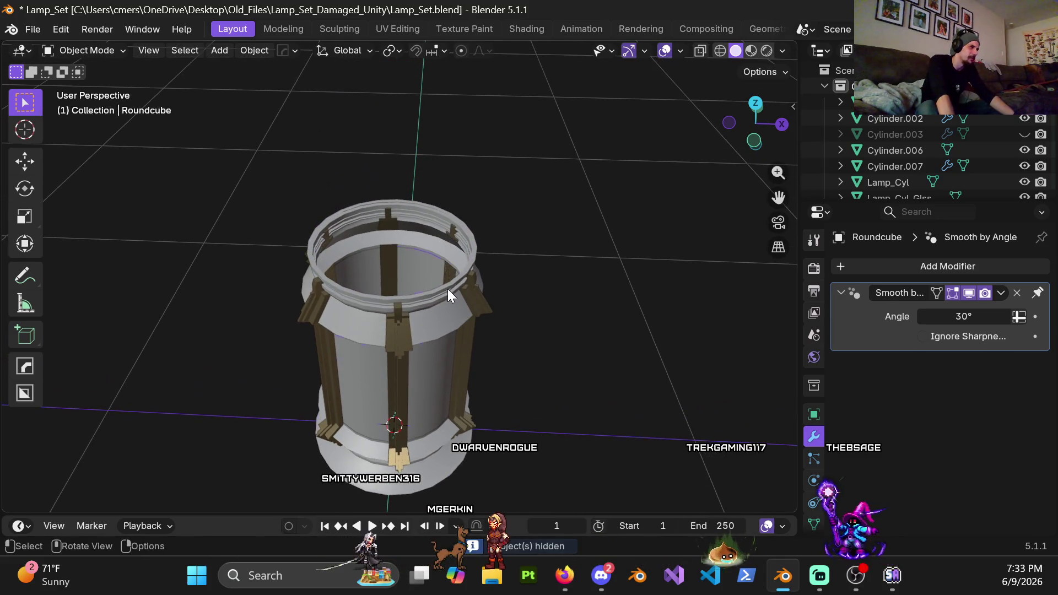
{"action": "left_click", "coordinate": [448, 289]}
{"action": "key", "text": "ctrl+Tab"}
{"action": "left_click", "coordinate": [652, 286]}
{"action": "scroll", "coordinate": [492, 295], "scroll_direction": "up", "scroll_amount": 4}
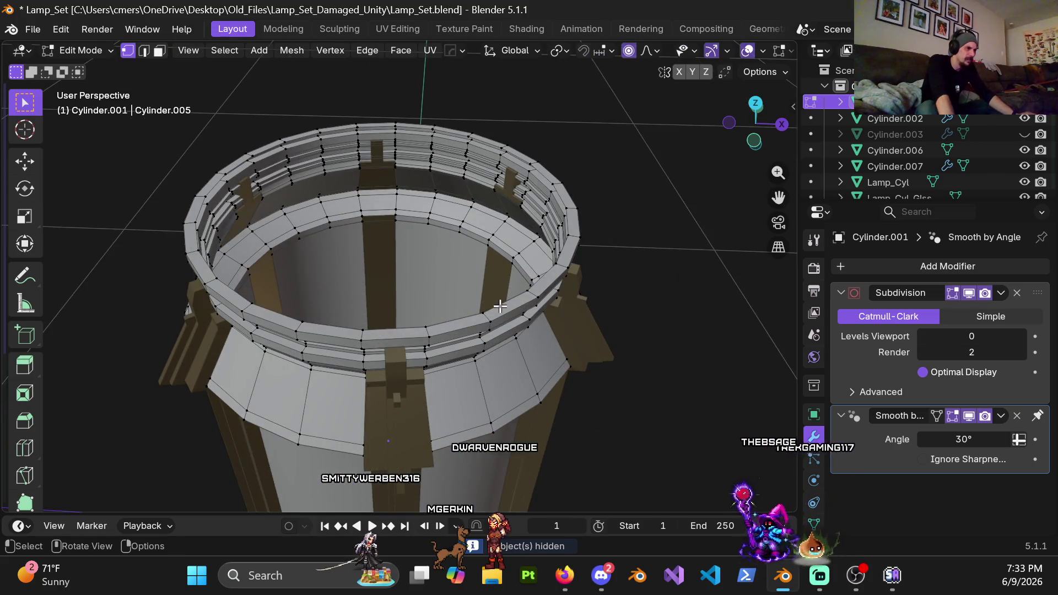
Step: Fill the ring's inner rim loop with a face, then reveal the dome with Alt+H
{"action": "key", "text": "1"}
{"action": "left_click", "coordinate": [508, 308], "text": "alt"}
{"action": "key", "text": "f"}
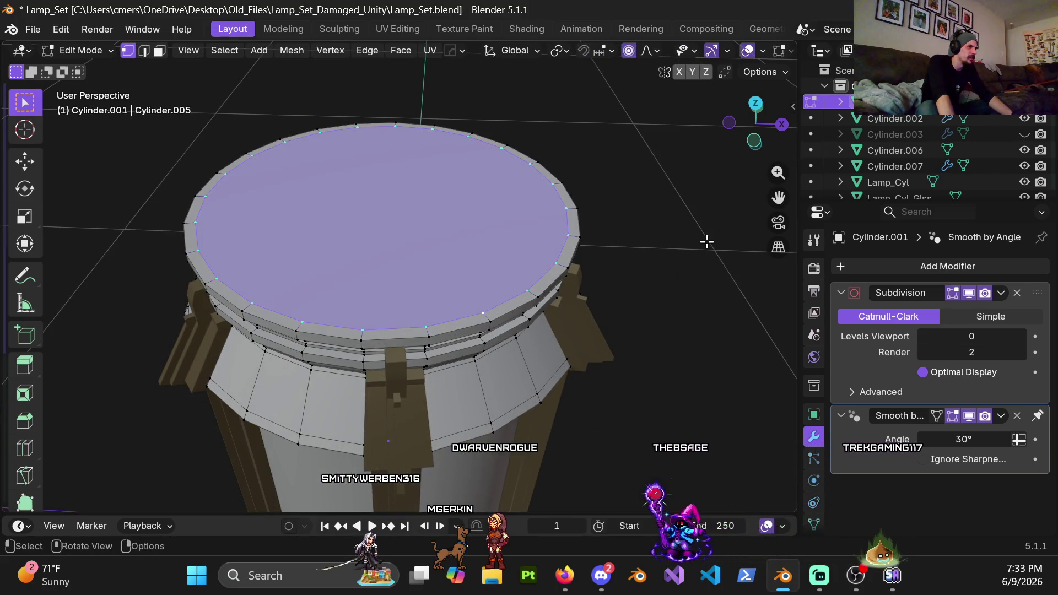
{"action": "key", "text": "Tab"}
{"action": "key", "text": "alt+h"}
{"action": "scroll", "coordinate": [583, 266], "scroll_direction": "down", "scroll_amount": 4}
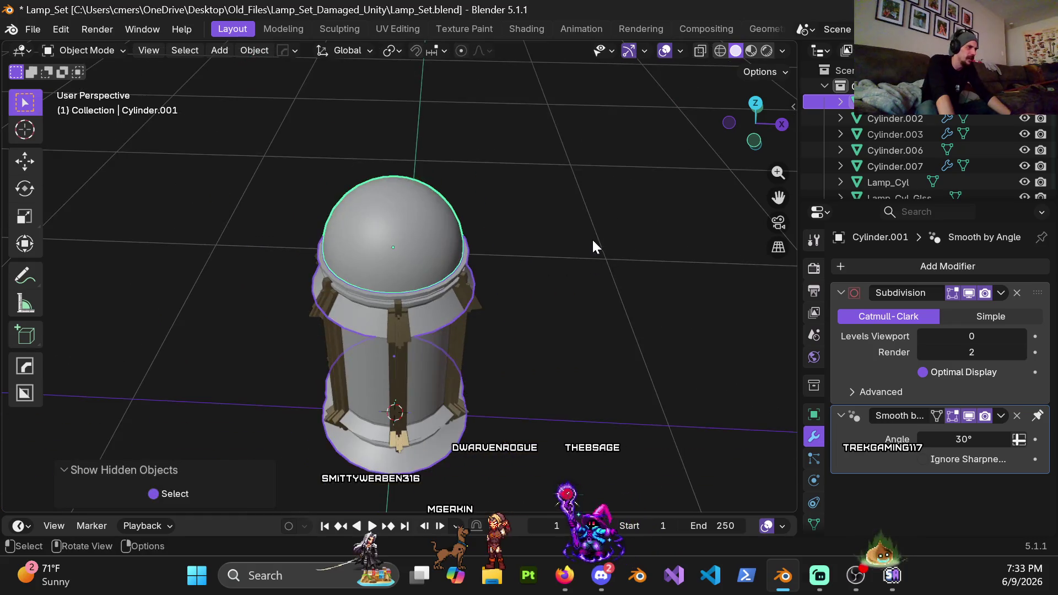
{"action": "scroll", "coordinate": [592, 238], "scroll_direction": "up", "scroll_amount": 4}
{"action": "mouse_move", "coordinate": [558, 305]}
{"action": "middle_mouse_down"}
{"action": "mouse_move", "coordinate": [557, 269]}
{"action": "mouse_move", "coordinate": [514, 240]}
{"action": "mouse_move", "coordinate": [497, 304]}
{"action": "mouse_move", "coordinate": [478, 288]}
{"action": "middle_mouse_up"}
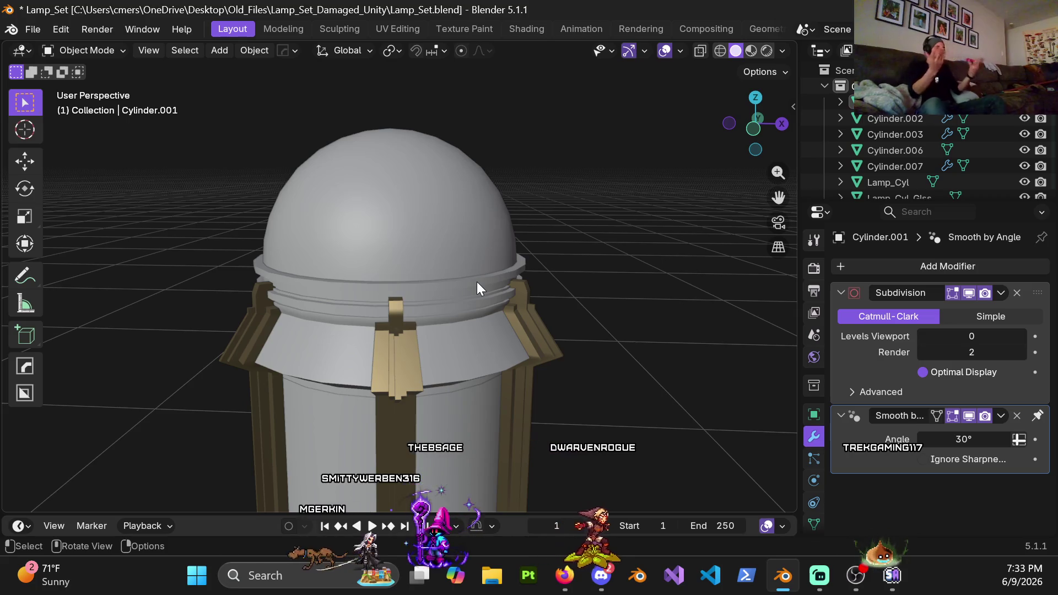
{"action": "scroll", "coordinate": [481, 221], "scroll_direction": "down", "scroll_amount": 5}
{"action": "mouse_move", "coordinate": [485, 158]}
{"action": "middle_mouse_down"}
{"action": "mouse_move", "coordinate": [487, 262]}
{"action": "mouse_move", "coordinate": [471, 321]}
{"action": "mouse_move", "coordinate": [459, 238]}
{"action": "mouse_move", "coordinate": [440, 214]}
{"action": "mouse_move", "coordinate": [259, 193]}
{"action": "mouse_move", "coordinate": [402, 197]}
{"action": "mouse_move", "coordinate": [398, 183]}
{"action": "middle_mouse_up"}
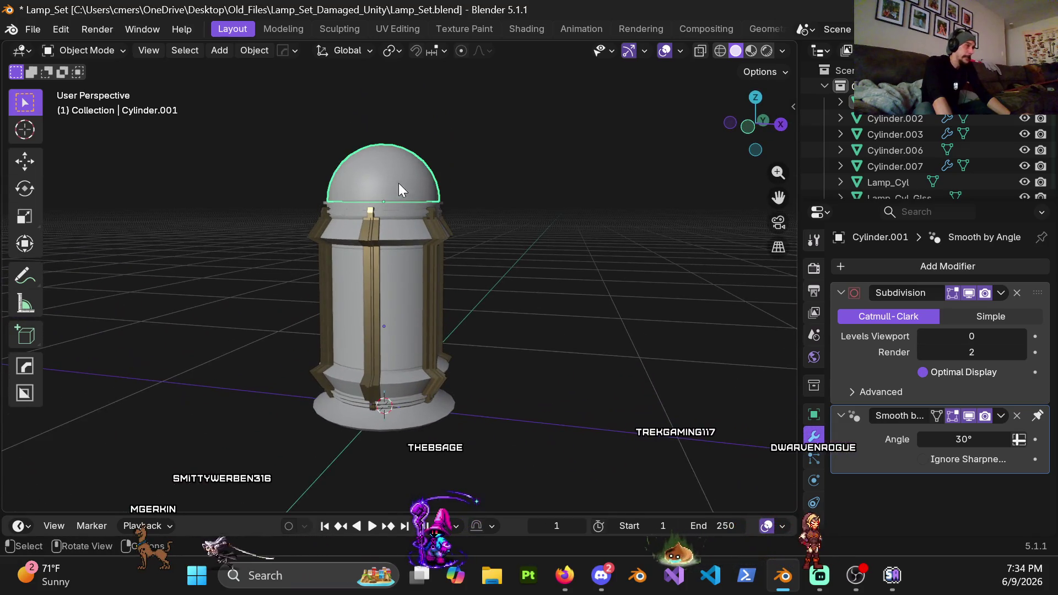
Step: Give the Roundcube dome level-2 subdivision smoothing with Ctrl+2
{"action": "left_click", "coordinate": [435, 188]}
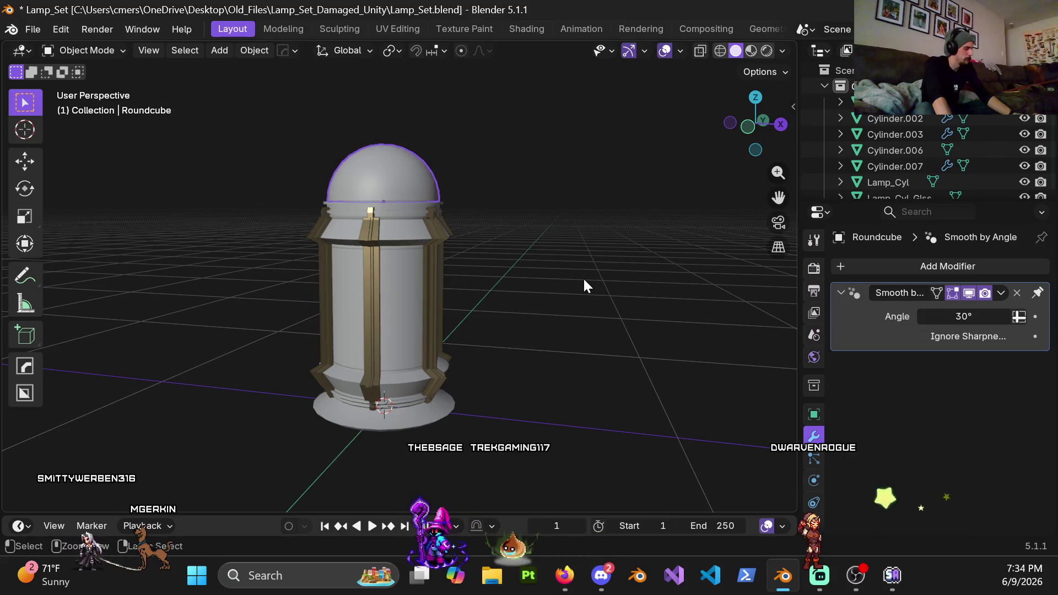
{"action": "key", "text": "ctrl+2"}
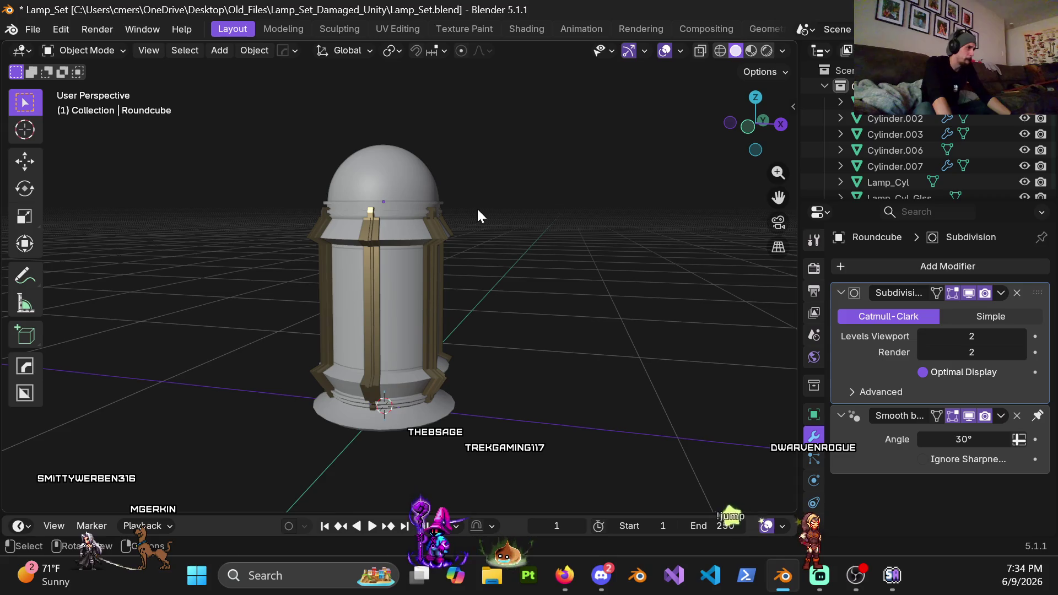
{"action": "mouse_move", "coordinate": [488, 208]}
{"action": "middle_mouse_down"}
{"action": "mouse_move", "coordinate": [571, 210]}
{"action": "mouse_move", "coordinate": [448, 197]}
{"action": "mouse_move", "coordinate": [484, 203]}
{"action": "middle_mouse_up"}
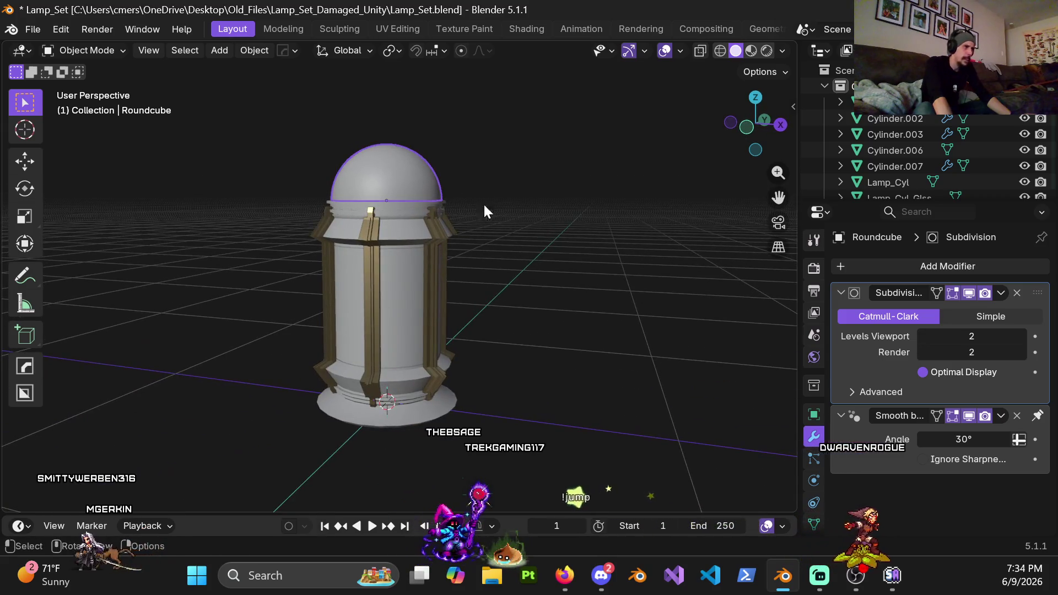
{"action": "scroll", "coordinate": [816, 480], "scroll_direction": "down", "scroll_amount": 3}
Step: Assign Material.001 to the dome in the Material tab
{"action": "left_click", "coordinate": [814, 492]}
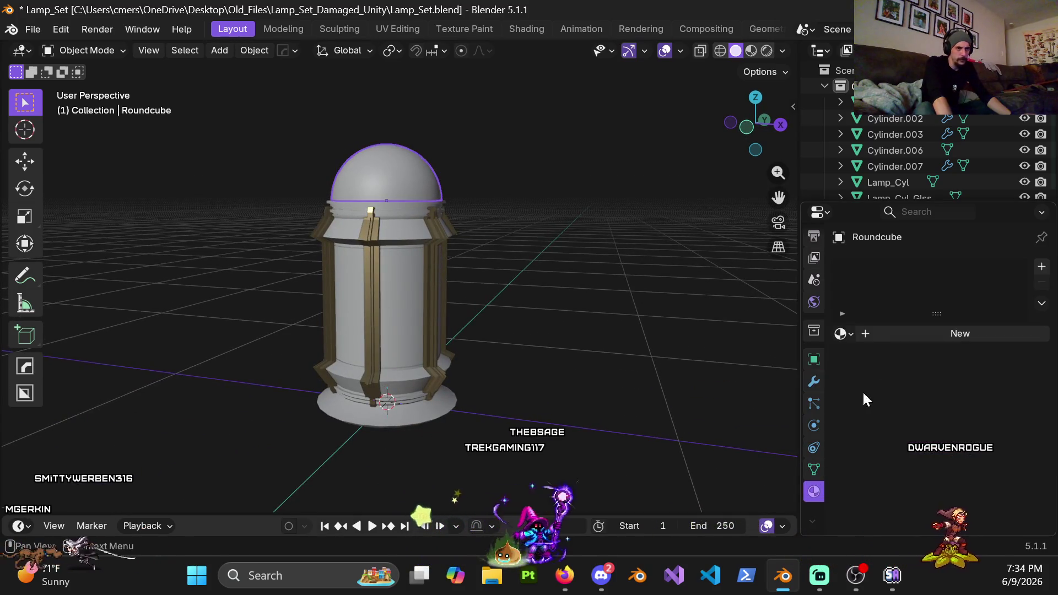
{"action": "left_click", "coordinate": [853, 333]}
{"action": "scroll", "coordinate": [720, 468], "scroll_direction": "down", "scroll_amount": 5}
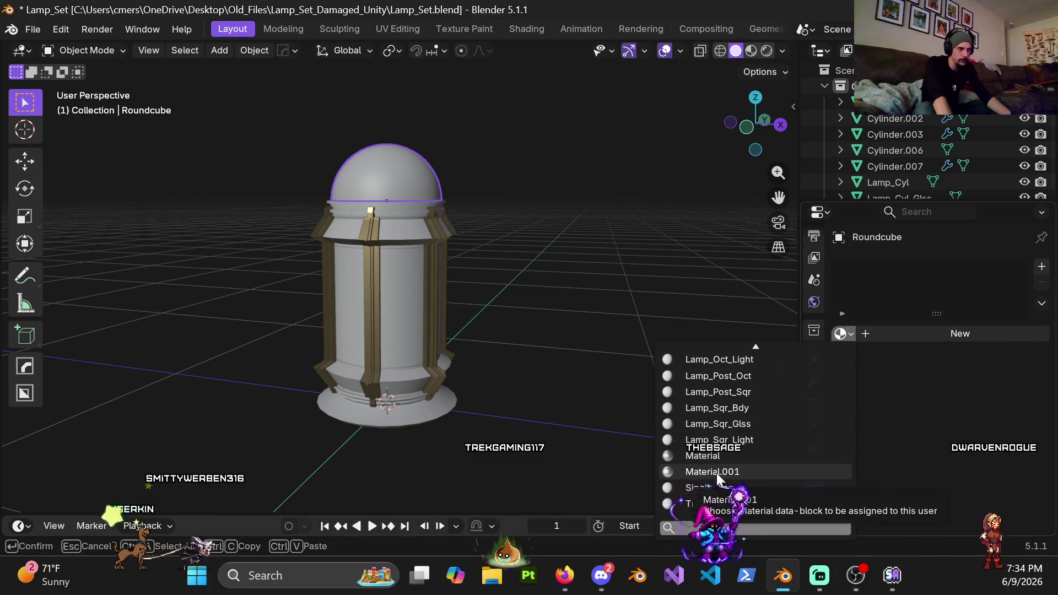
{"action": "left_click", "coordinate": [716, 473]}
{"action": "scroll", "coordinate": [551, 257], "scroll_direction": "up", "scroll_amount": 4}
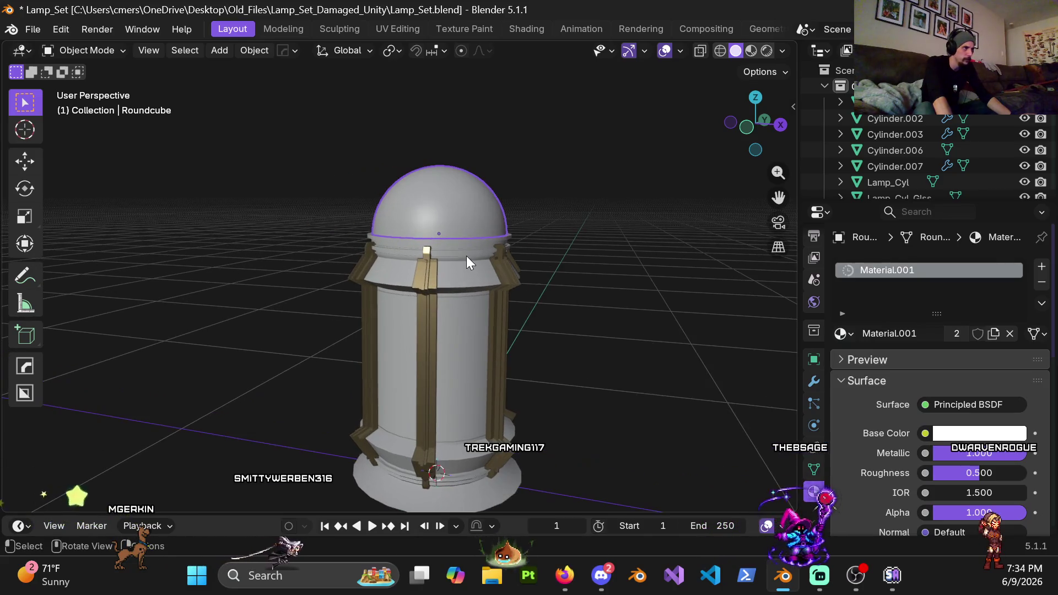
Step: Remove Cylinder.001's Material.001 slot and assign it Material instead
{"action": "left_click", "coordinate": [488, 262]}
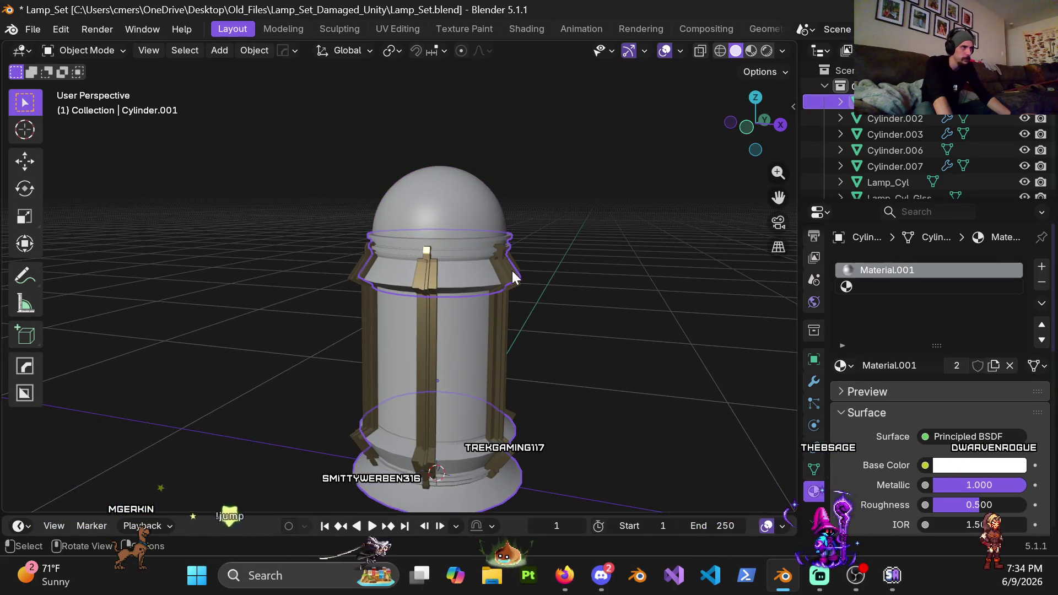
{"action": "left_click", "coordinate": [510, 271]}
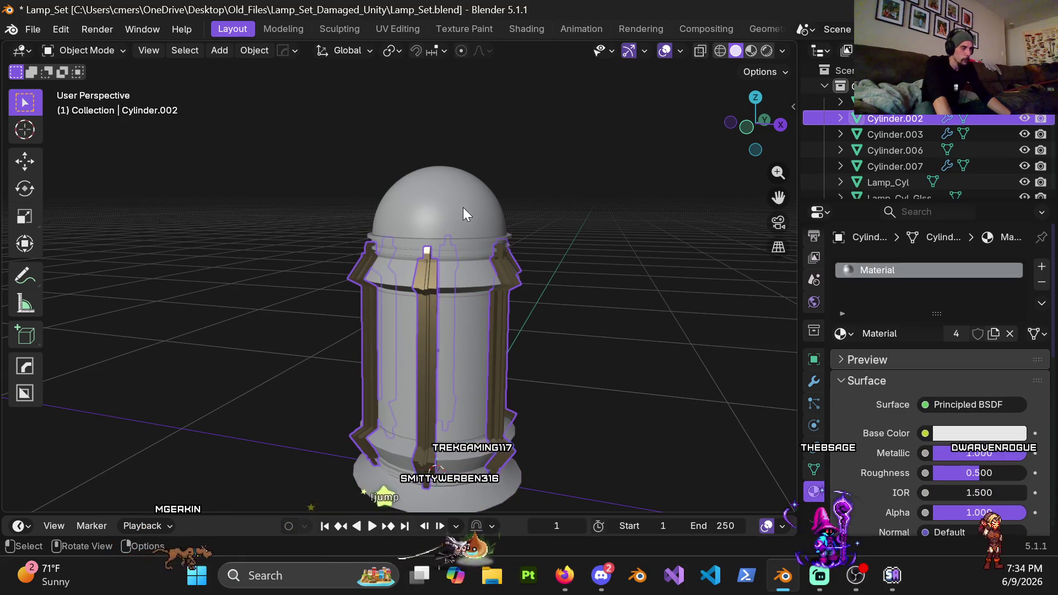
{"action": "left_click", "coordinate": [488, 264]}
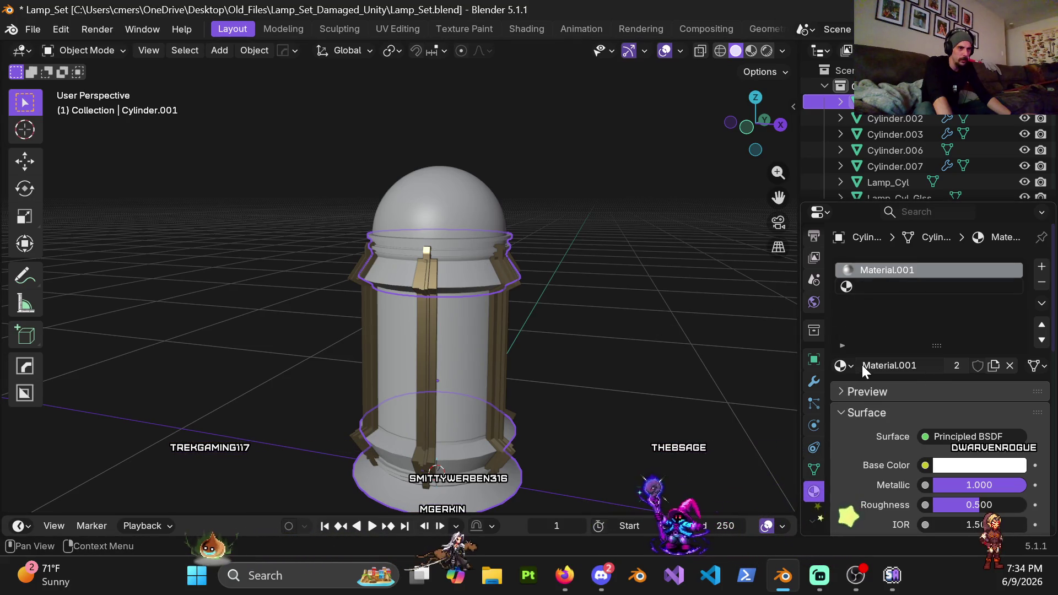
{"action": "left_click", "coordinate": [1042, 283]}
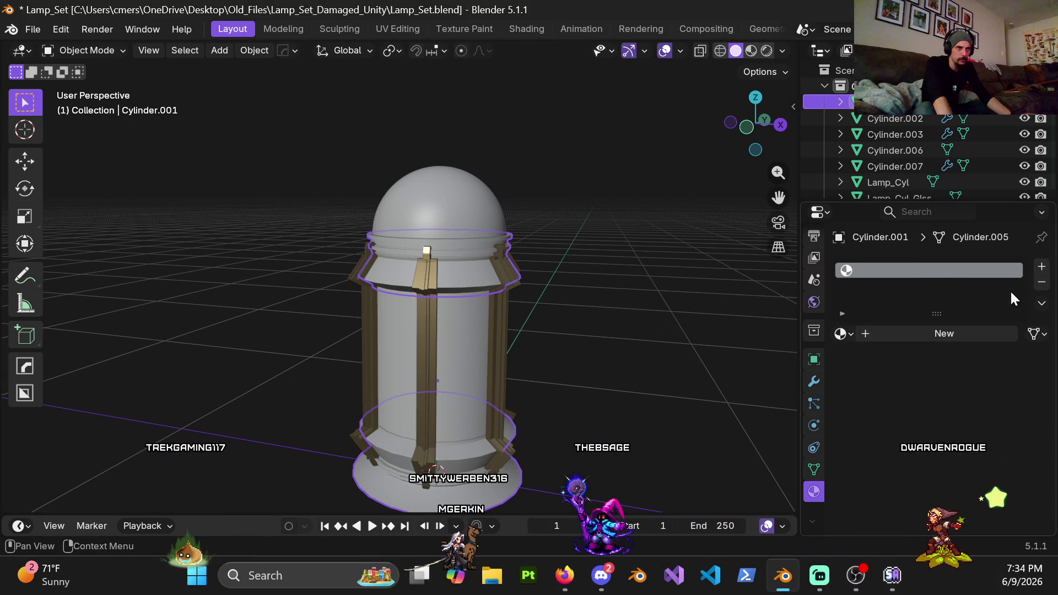
{"action": "left_click", "coordinate": [847, 333]}
{"action": "scroll", "coordinate": [727, 438], "scroll_direction": "down", "scroll_amount": 3}
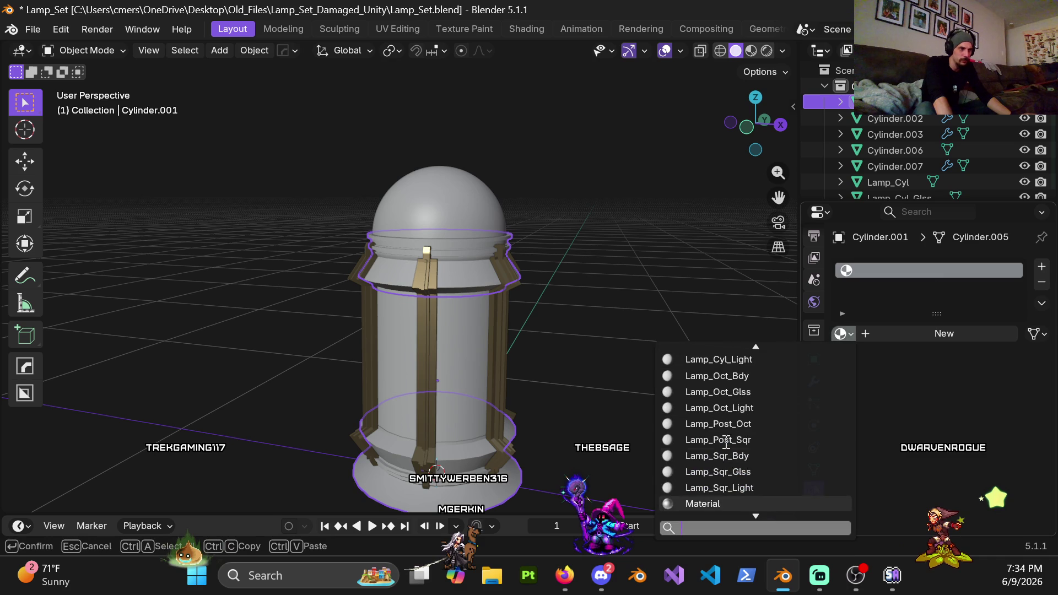
{"action": "left_click", "coordinate": [712, 456]}
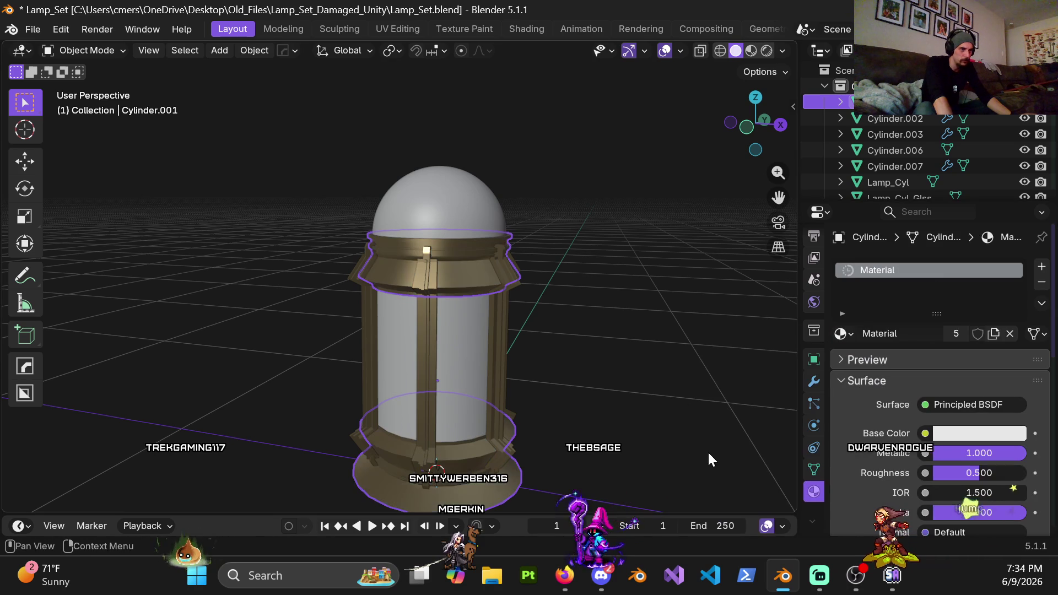
Step: Reassign Material.001 to Cylinder.001 so the ring matches the dome
{"action": "left_click", "coordinate": [456, 203]}
{"action": "left_click", "coordinate": [471, 286]}
{"action": "mouse_move", "coordinate": [472, 286]}
{"action": "middle_mouse_down"}
{"action": "mouse_move", "coordinate": [555, 289]}
{"action": "mouse_move", "coordinate": [559, 248]}
{"action": "mouse_move", "coordinate": [510, 299]}
{"action": "mouse_move", "coordinate": [540, 304]}
{"action": "middle_mouse_up"}
{"action": "left_click", "coordinate": [842, 334]}
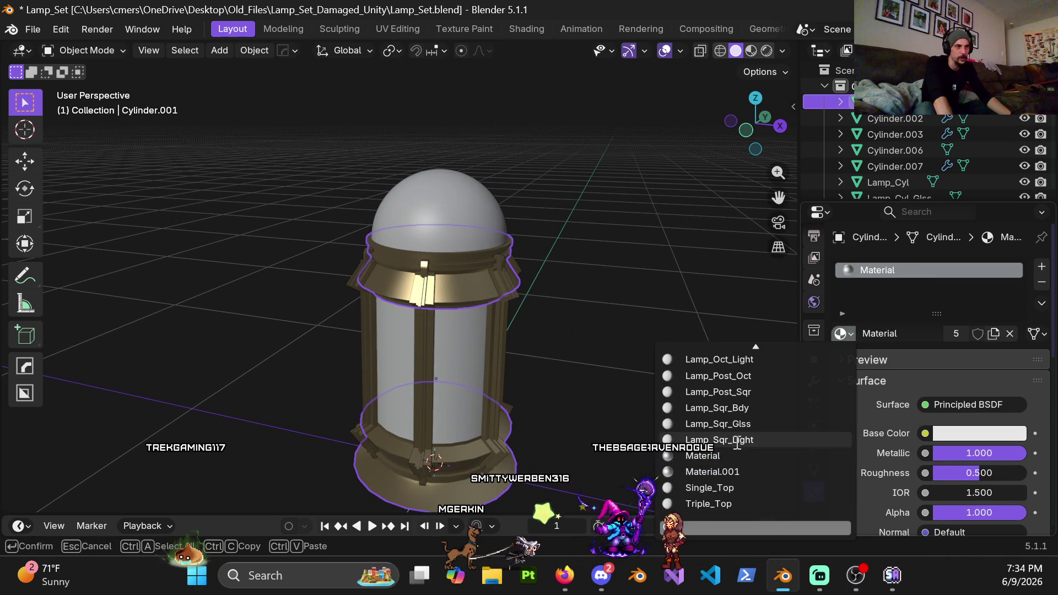
{"action": "left_click", "coordinate": [714, 472]}
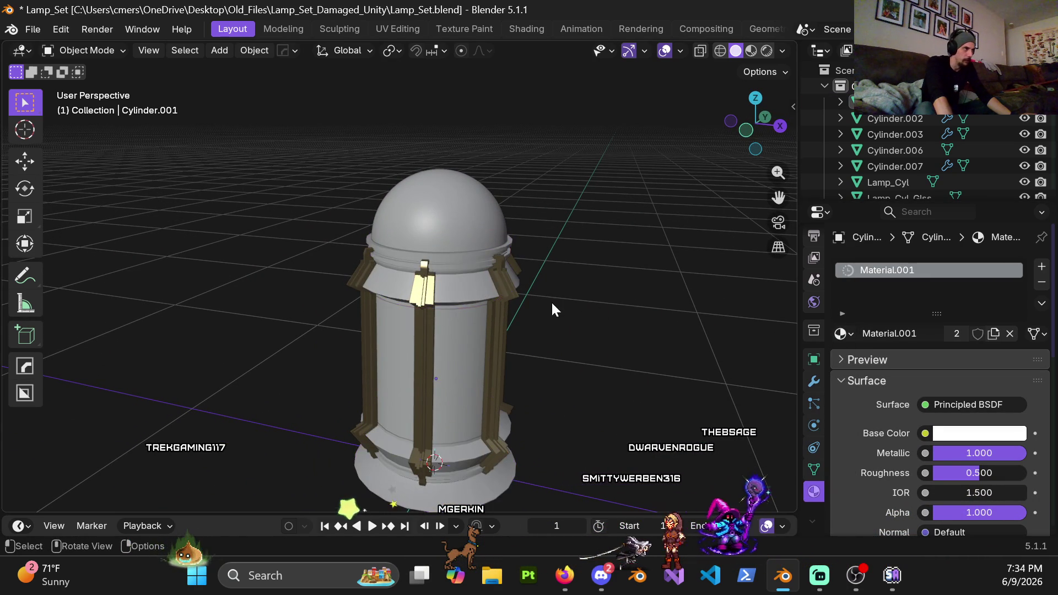
{"action": "middle_click_drag", "start_coordinate": [594, 302], "coordinate": [504, 254]}
{"action": "right_click", "coordinate": [502, 250]}
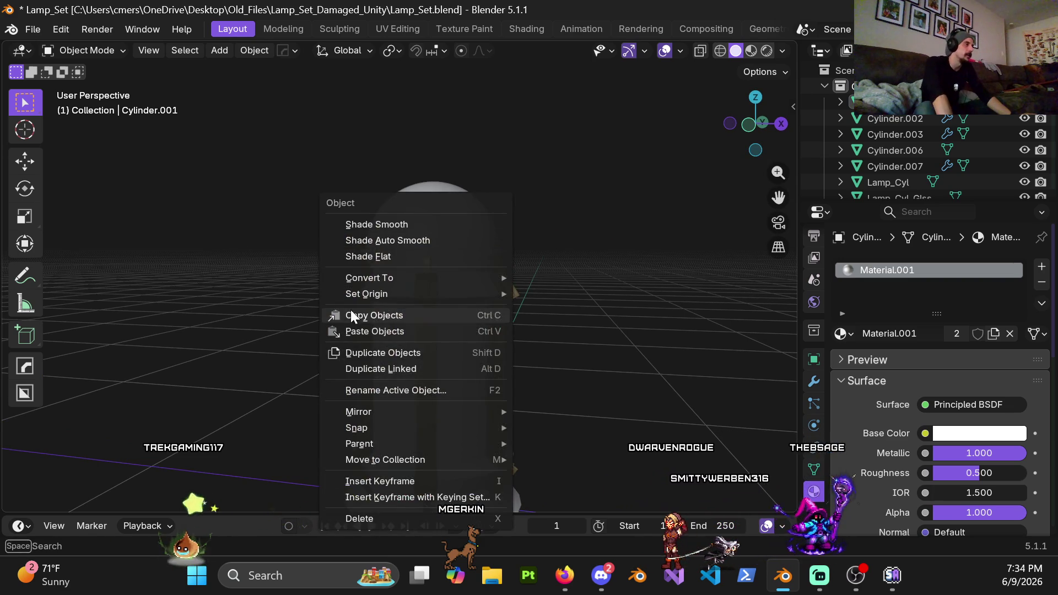
{"action": "left_click", "coordinate": [431, 252]}
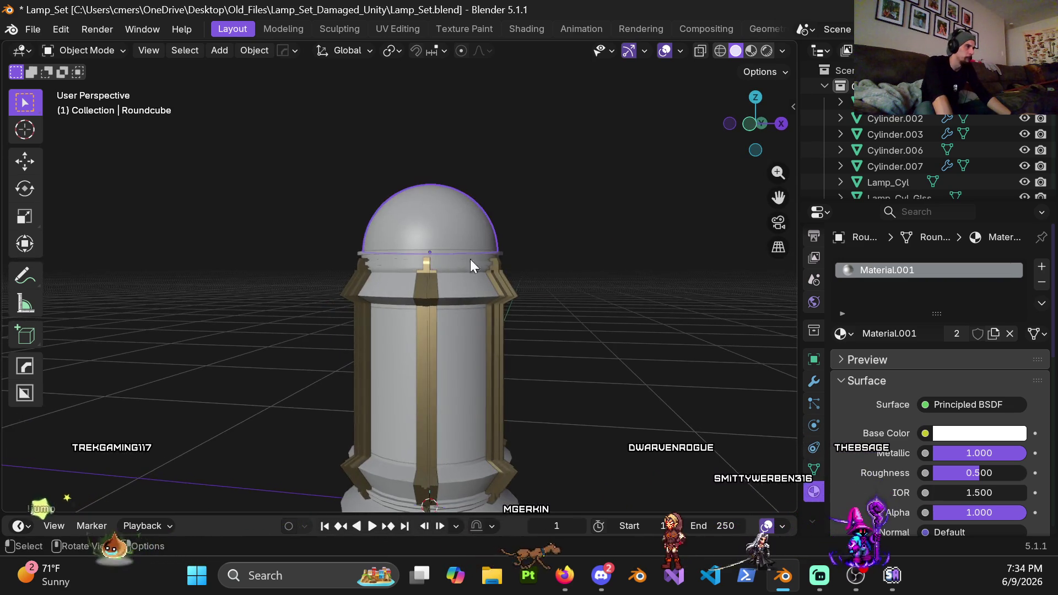
{"action": "middle_click_drag", "start_coordinate": [471, 259], "coordinate": [762, 299], "text": "shift"}
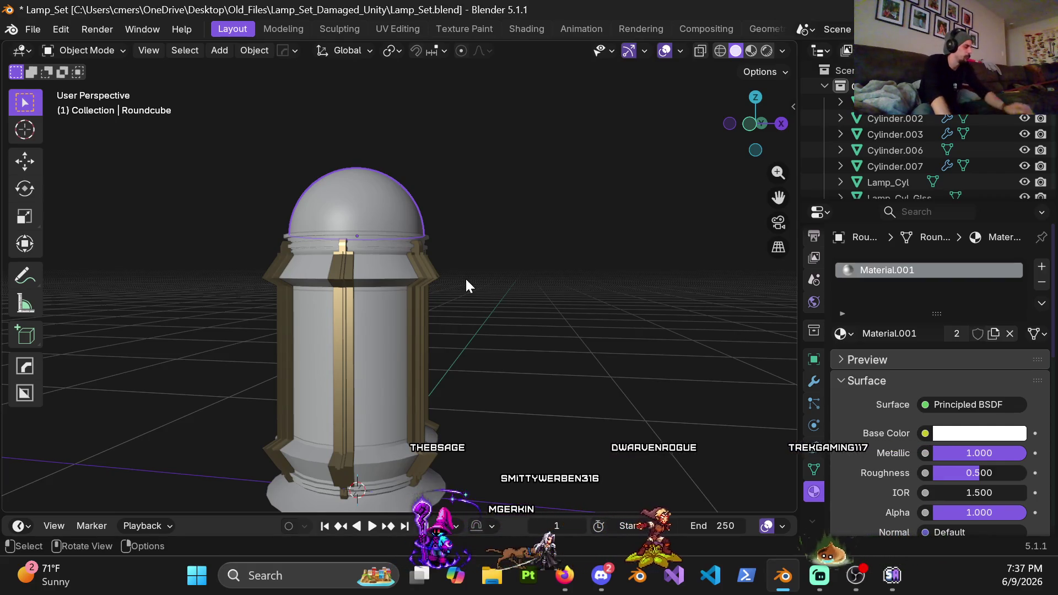
Step: View the lamp from the front in Object Mode, then orbit to see it from above
{"action": "scroll", "coordinate": [340, 231], "scroll_direction": "up", "scroll_amount": 3}
{"action": "scroll", "coordinate": [343, 146], "scroll_direction": "down", "scroll_amount": 2}
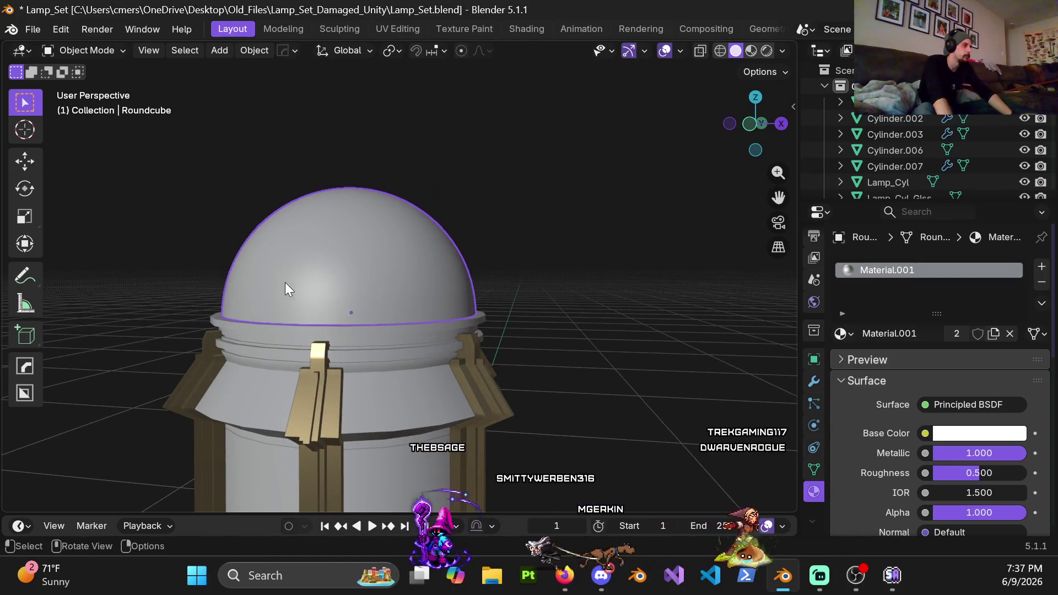
{"action": "middle_click_drag", "start_coordinate": [418, 270], "coordinate": [398, 269]}
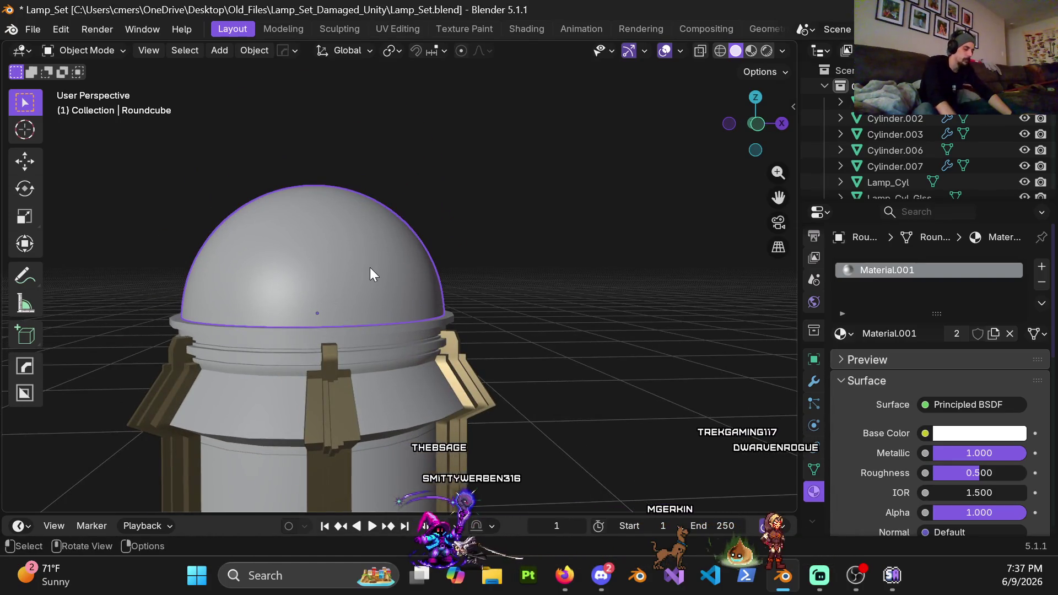
{"action": "key", "text": "KP_1"}
{"action": "key", "text": "ctrl+Tab"}
{"action": "left_click", "coordinate": [167, 310]}
{"action": "scroll", "coordinate": [337, 345], "scroll_direction": "down", "scroll_amount": 3}
{"action": "mouse_move", "coordinate": [449, 331]}
{"action": "middle_mouse_down"}
{"action": "mouse_move", "coordinate": [477, 226]}
{"action": "mouse_move", "coordinate": [467, 264]}
{"action": "middle_mouse_up"}
Step: Set the dome material's viewport Metallic to 0.75 and inspect the shiny result
{"action": "left_click", "coordinate": [424, 185]}
{"action": "scroll", "coordinate": [858, 462], "scroll_direction": "down", "scroll_amount": 10}
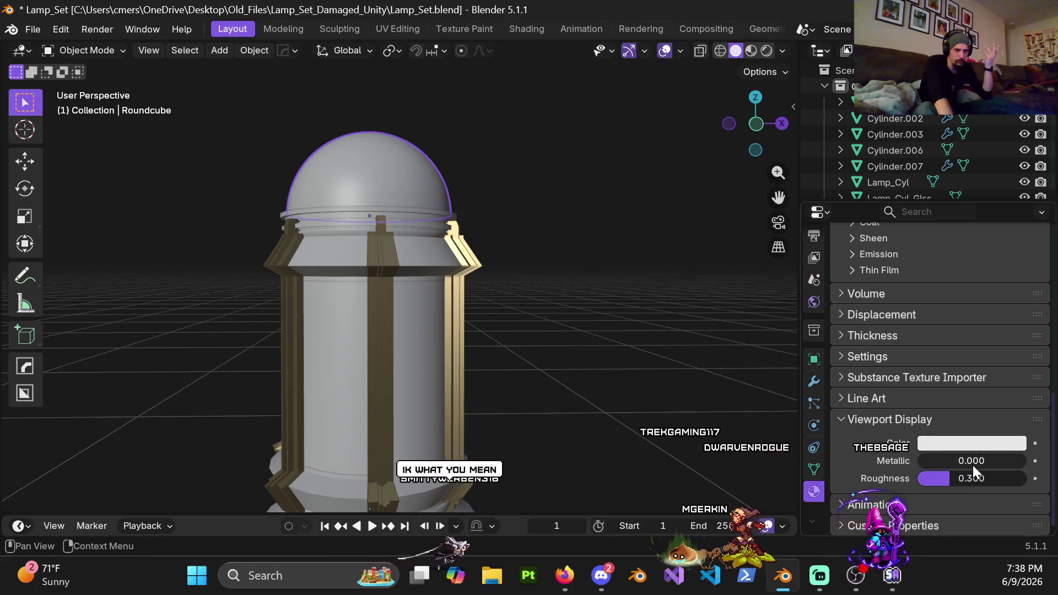
{"action": "left_click", "coordinate": [974, 460]}
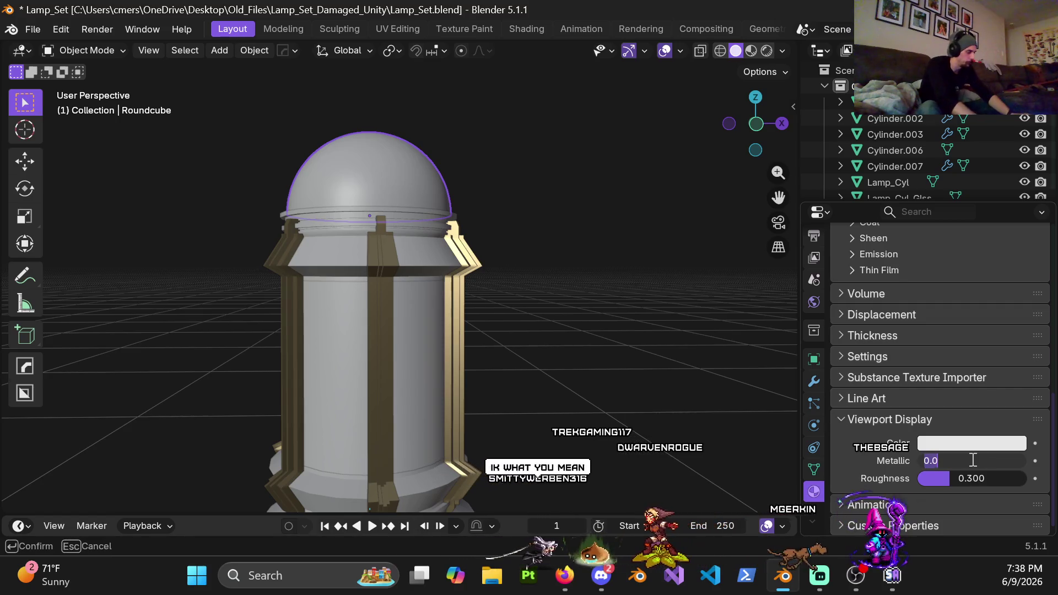
{"action": "type", "text": "0.75"}
{"action": "key", "text": "Return"}
{"action": "left_click", "coordinate": [560, 303]}
{"action": "mouse_move", "coordinate": [505, 279]}
{"action": "middle_mouse_down"}
{"action": "mouse_move", "coordinate": [440, 296]}
{"action": "mouse_move", "coordinate": [472, 296]}
{"action": "mouse_move", "coordinate": [392, 292]}
{"action": "mouse_move", "coordinate": [537, 295]}
{"action": "mouse_move", "coordinate": [462, 359]}
{"action": "mouse_move", "coordinate": [451, 285]}
{"action": "mouse_move", "coordinate": [423, 275]}
{"action": "mouse_move", "coordinate": [508, 276]}
{"action": "middle_mouse_up"}
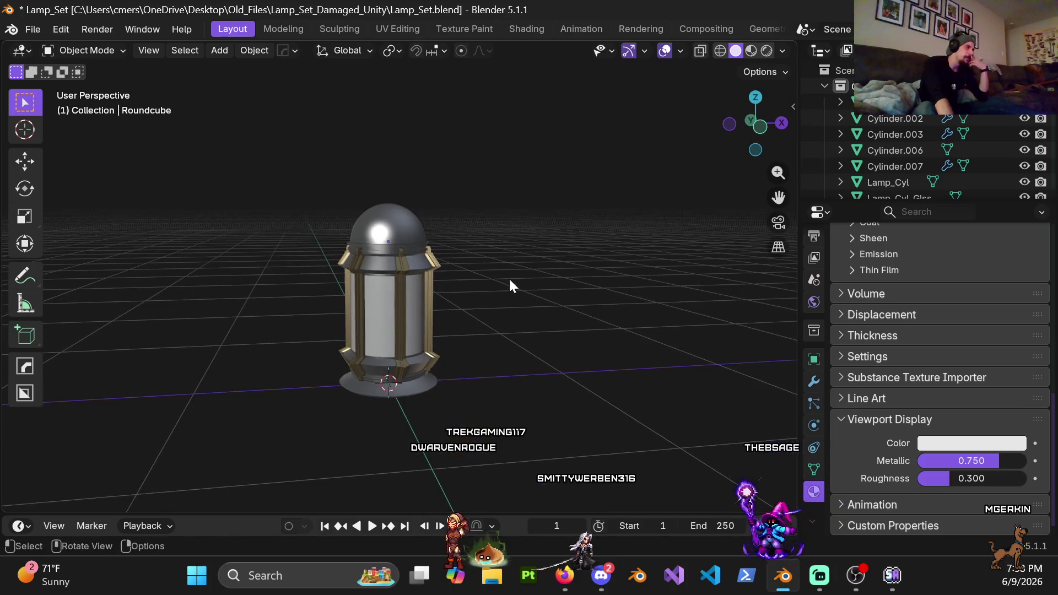
{"action": "mouse_move", "coordinate": [419, 310]}
{"action": "middle_mouse_down"}
{"action": "mouse_move", "coordinate": [544, 317]}
{"action": "mouse_move", "coordinate": [479, 370]}
{"action": "mouse_move", "coordinate": [353, 346]}
{"action": "mouse_move", "coordinate": [366, 347]}
{"action": "mouse_move", "coordinate": [370, 326]}
{"action": "mouse_move", "coordinate": [376, 359]}
{"action": "mouse_move", "coordinate": [396, 310]}
{"action": "mouse_move", "coordinate": [396, 372]}
{"action": "mouse_move", "coordinate": [400, 264]}
{"action": "mouse_move", "coordinate": [394, 373]}
{"action": "mouse_move", "coordinate": [404, 329]}
{"action": "middle_mouse_up"}
{"action": "scroll", "coordinate": [394, 375], "scroll_direction": "up", "scroll_amount": 4}
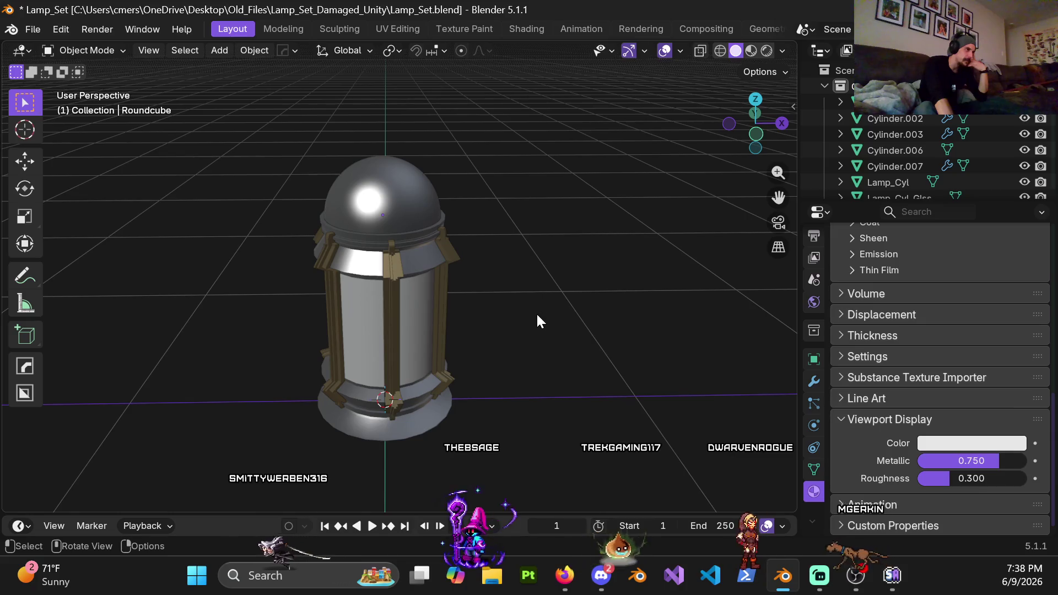
{"action": "mouse_move", "coordinate": [526, 306]}
{"action": "middle_mouse_down"}
{"action": "mouse_move", "coordinate": [442, 272]}
{"action": "mouse_move", "coordinate": [458, 253]}
{"action": "mouse_move", "coordinate": [527, 340]}
{"action": "middle_mouse_up"}
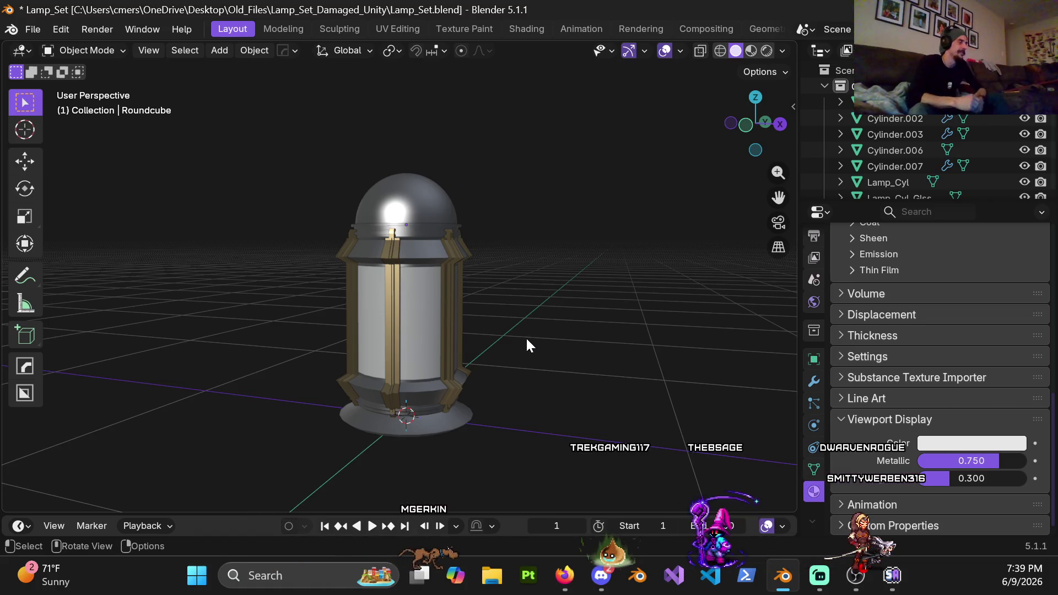
Step: Set the ring Cylinder.001's viewport subdivision level to 4 in the Modifier tab
{"action": "scroll", "coordinate": [532, 244], "scroll_direction": "up", "scroll_amount": 5}
{"action": "mouse_move", "coordinate": [529, 254]}
{"action": "middle_mouse_down"}
{"action": "mouse_move", "coordinate": [575, 274]}
{"action": "mouse_move", "coordinate": [444, 230]}
{"action": "middle_mouse_up"}
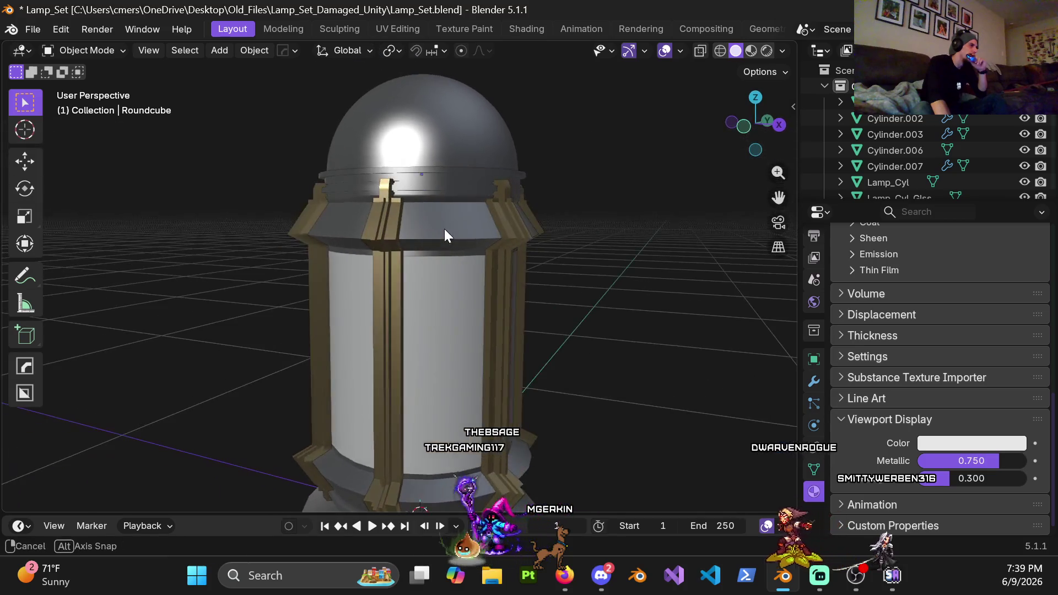
{"action": "left_click", "coordinate": [439, 226]}
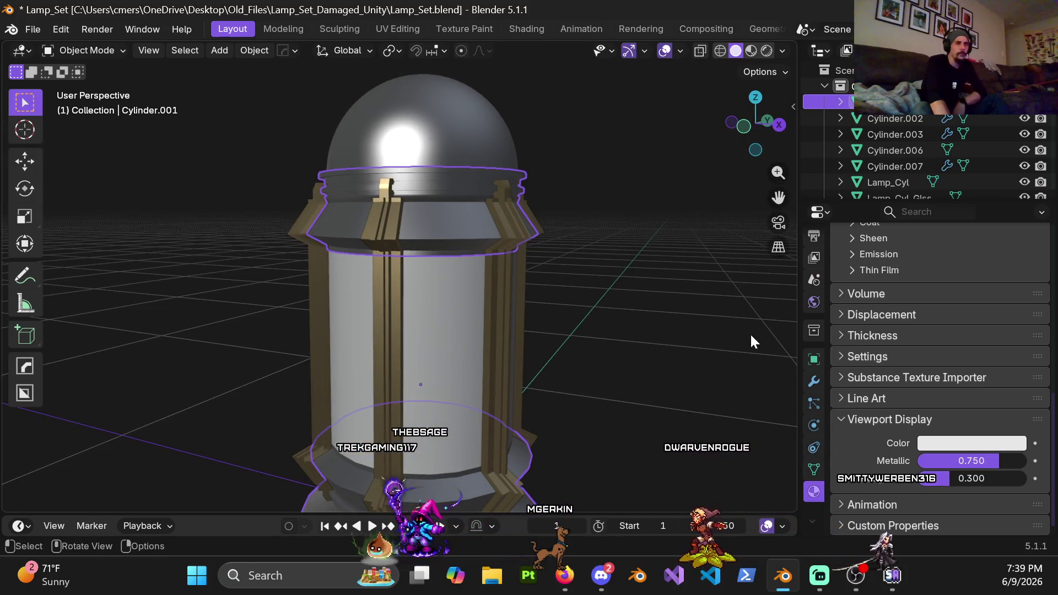
{"action": "left_click", "coordinate": [814, 383]}
{"action": "left_click", "coordinate": [976, 337]}
{"action": "type", "text": "0"}
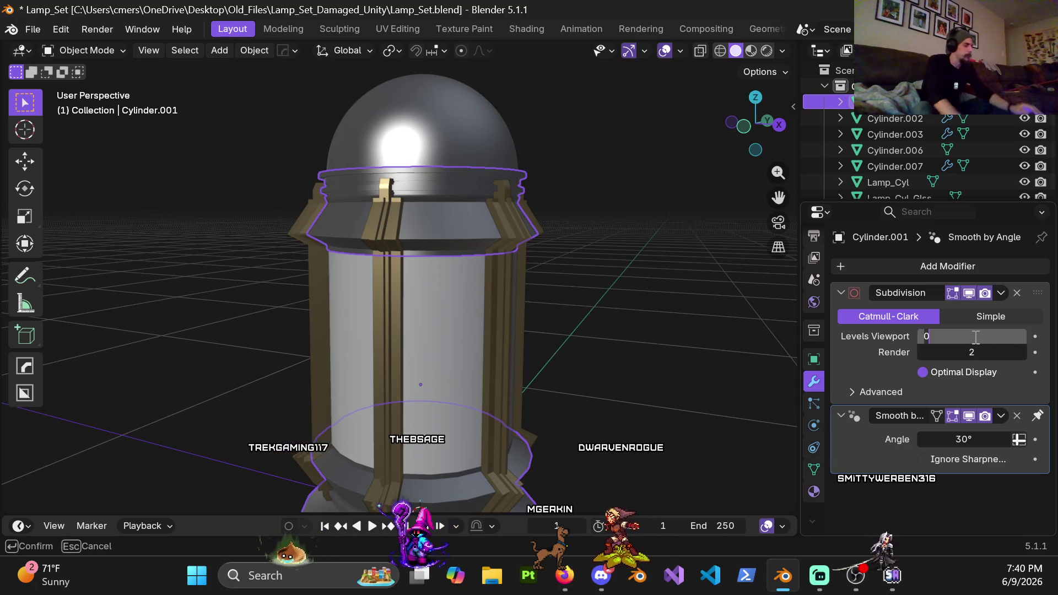
{"action": "key", "text": "BackSpace"}
{"action": "type", "text": "4"}
{"action": "key", "text": "Return"}
{"action": "left_click", "coordinate": [659, 158]}
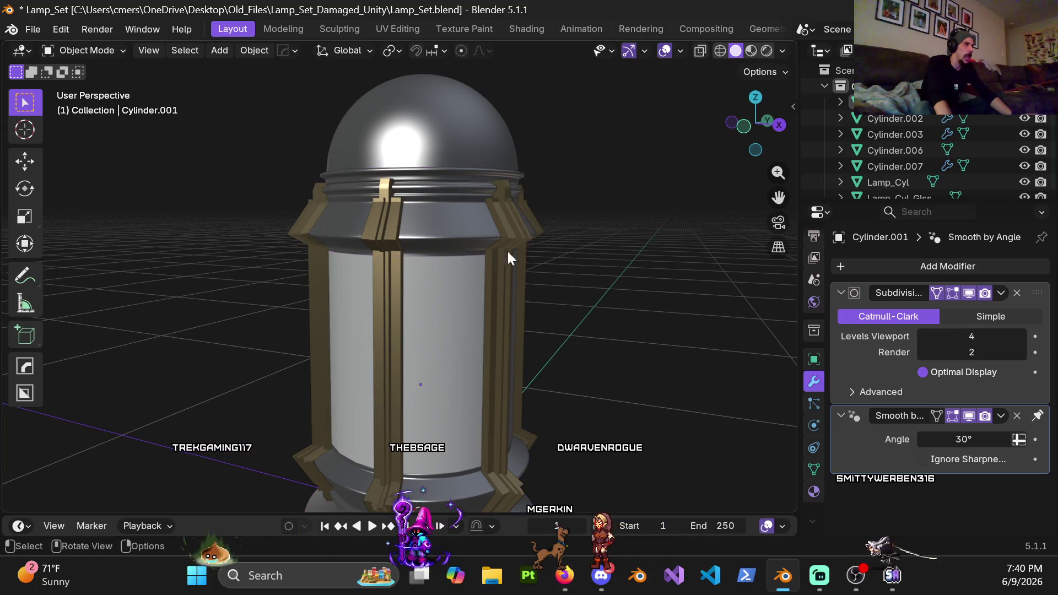
Step: Set the gold pillars Cylinder.002 to viewport subdivision level 4 and inspect the smoothed lamp
{"action": "left_click", "coordinate": [388, 219]}
{"action": "left_click", "coordinate": [983, 343]}
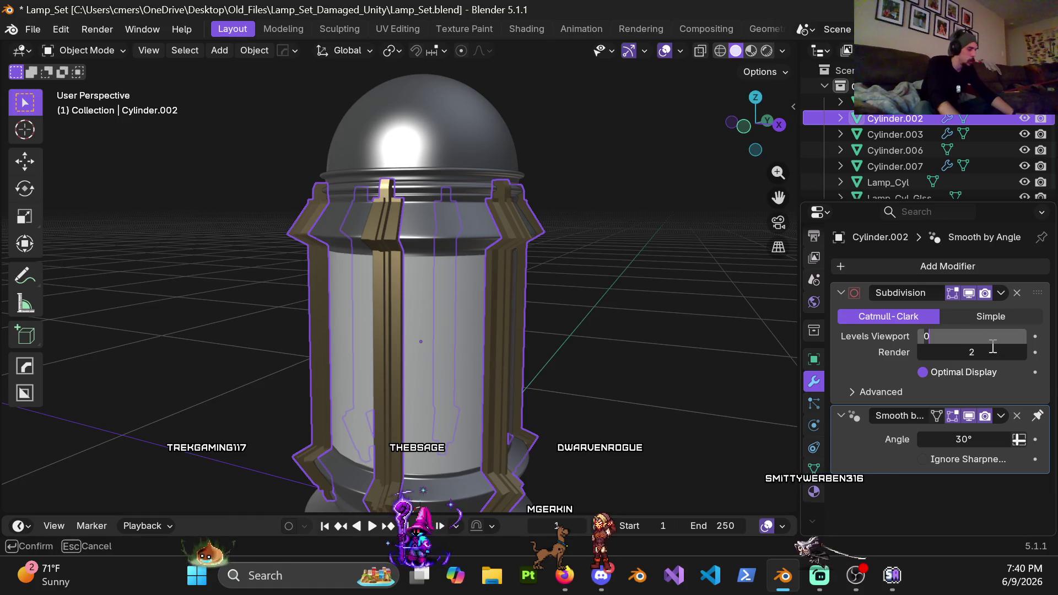
{"action": "key", "text": "Return"}
{"action": "left_click", "coordinate": [610, 306]}
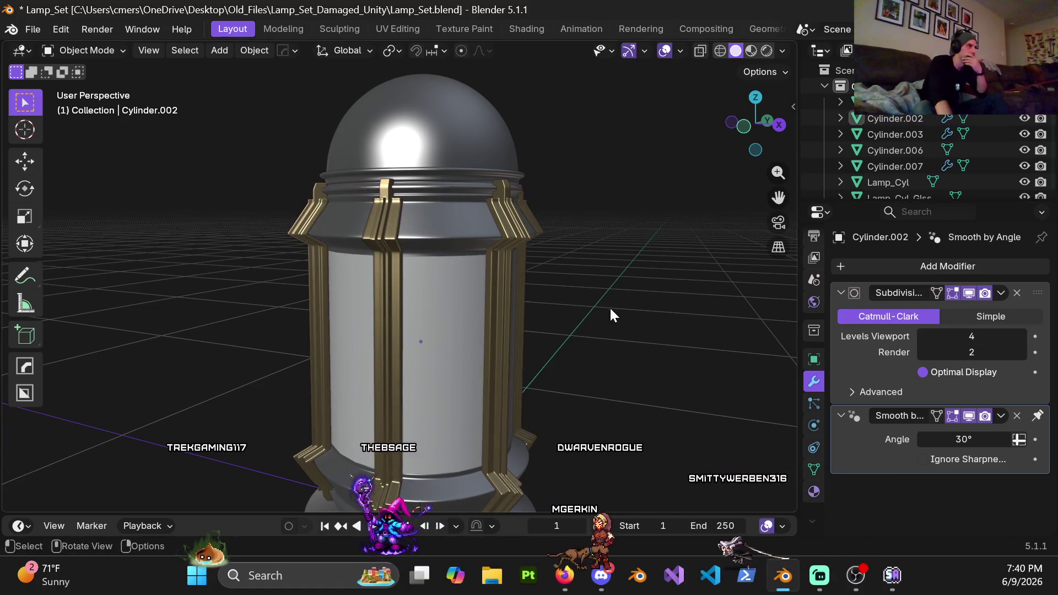
{"action": "scroll", "coordinate": [557, 296], "scroll_direction": "down", "scroll_amount": 3}
{"action": "mouse_move", "coordinate": [447, 316]}
{"action": "middle_mouse_down"}
{"action": "mouse_move", "coordinate": [492, 324]}
{"action": "mouse_move", "coordinate": [494, 309]}
{"action": "mouse_move", "coordinate": [467, 305]}
{"action": "middle_mouse_up"}
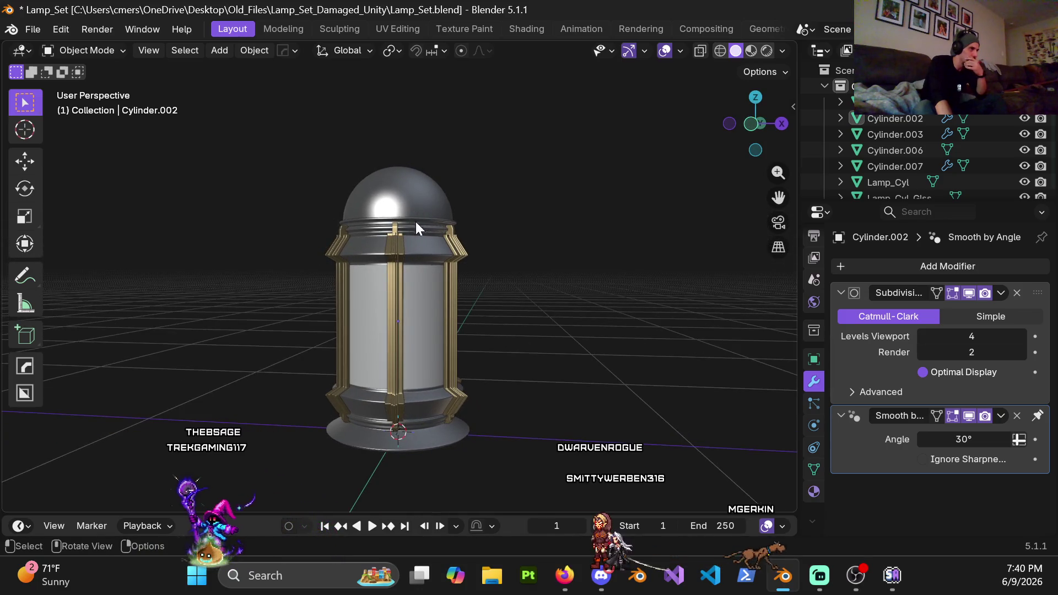
{"action": "mouse_move", "coordinate": [464, 442]}
{"action": "middle_mouse_down"}
{"action": "mouse_move", "coordinate": [539, 415]}
{"action": "mouse_move", "coordinate": [366, 449]}
{"action": "mouse_move", "coordinate": [425, 463]}
{"action": "mouse_move", "coordinate": [438, 482]}
{"action": "middle_mouse_up"}
{"action": "scroll", "coordinate": [430, 430], "scroll_direction": "down", "scroll_amount": 3}
{"action": "middle_click_drag", "start_coordinate": [422, 383], "coordinate": [491, 371]}
{"action": "scroll", "coordinate": [460, 383], "scroll_direction": "up", "scroll_amount": 3}
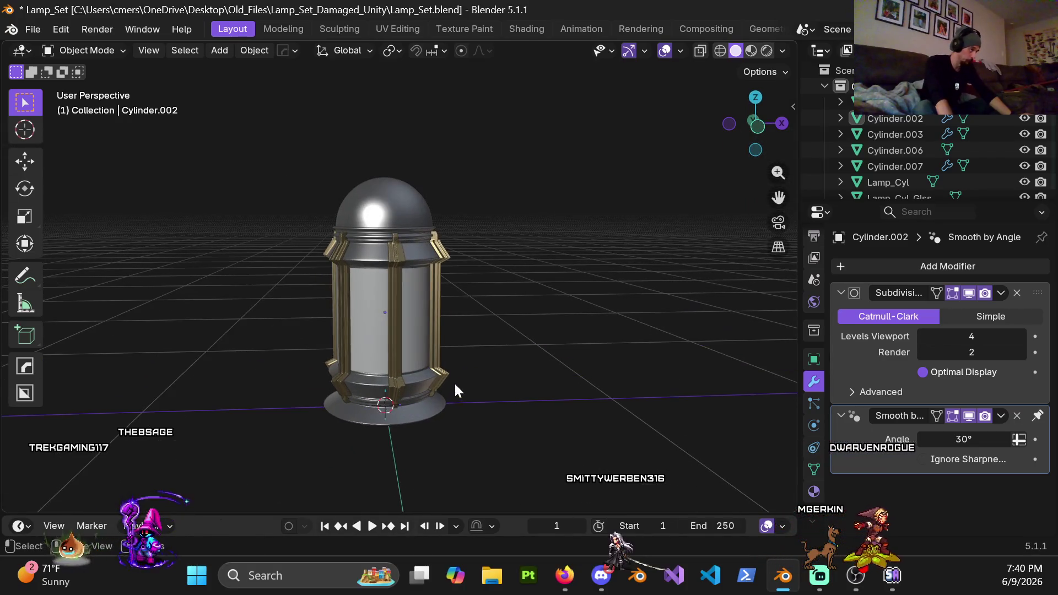
{"action": "scroll", "coordinate": [479, 400], "scroll_direction": "down", "scroll_amount": 8}
{"action": "scroll", "coordinate": [478, 378], "scroll_direction": "down", "scroll_amount": 5}
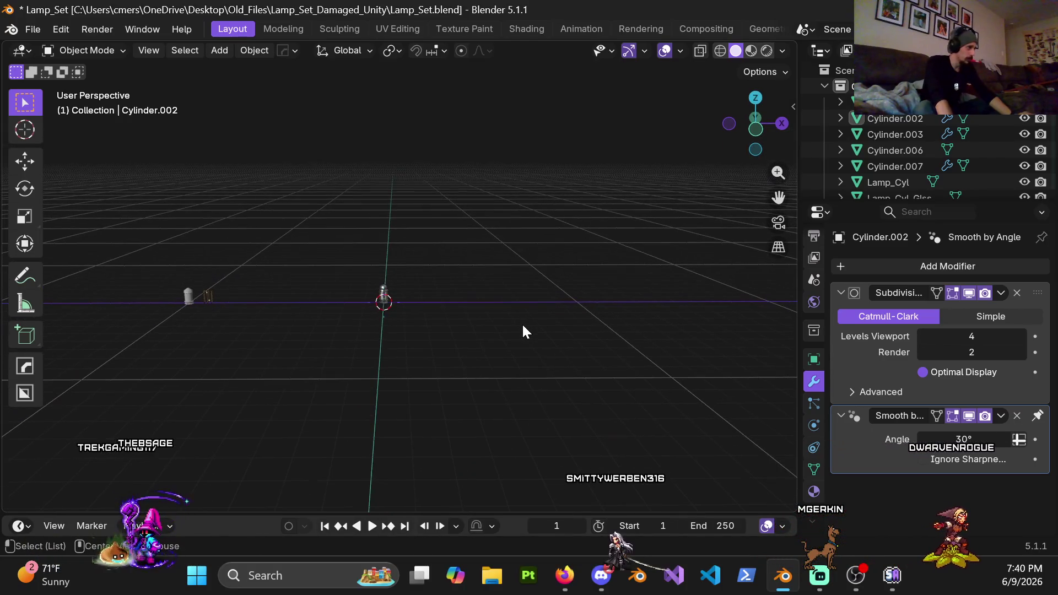
{"action": "mouse_move", "coordinate": [508, 329]}
{"action": "middle_mouse_down"}
{"action": "mouse_move", "coordinate": [507, 374]}
{"action": "mouse_move", "coordinate": [563, 320]}
{"action": "mouse_move", "coordinate": [385, 325]}
{"action": "mouse_move", "coordinate": [421, 325]}
{"action": "middle_mouse_up"}
Step: Move the white lantern about -29 m along X to the gold-trimmed lamp
{"action": "mouse_move", "coordinate": [445, 375]}
{"action": "middle_mouse_down", "text": "ctrl"}
{"action": "mouse_move", "coordinate": [438, 298]}
{"action": "mouse_move", "coordinate": [404, 297]}
{"action": "mouse_move", "coordinate": [453, 279]}
{"action": "middle_mouse_up", "text": "ctrl"}
{"action": "key", "text": "g"}
{"action": "key", "text": "x"}
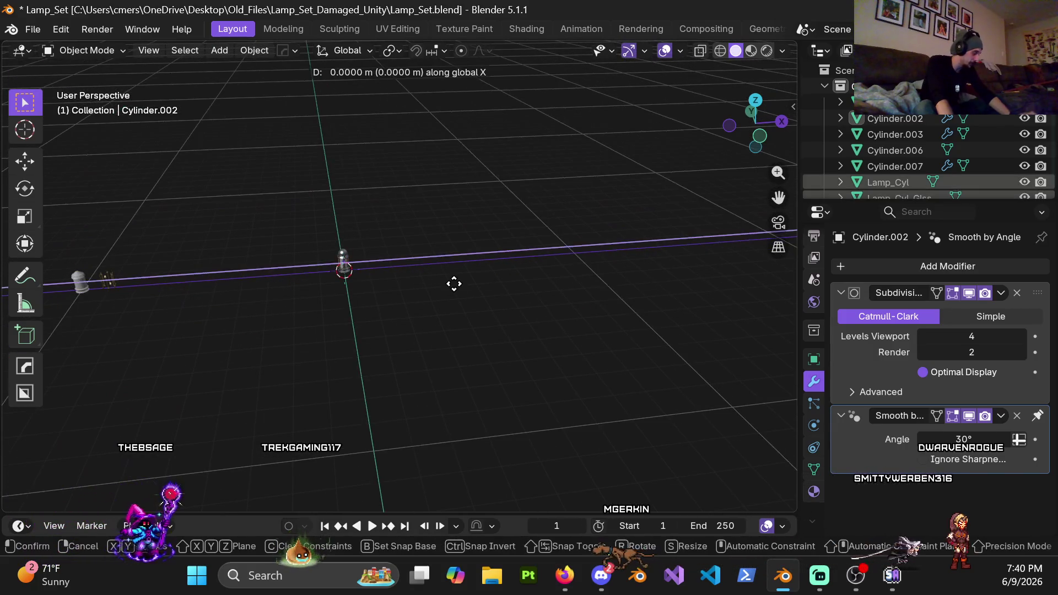
{"action": "left_click", "coordinate": [656, 378]}
Step: Nudge the lantern a further -0.397 m along X to sit beside the gold lamp
{"action": "scroll", "coordinate": [654, 370], "scroll_direction": "up", "scroll_amount": 3}
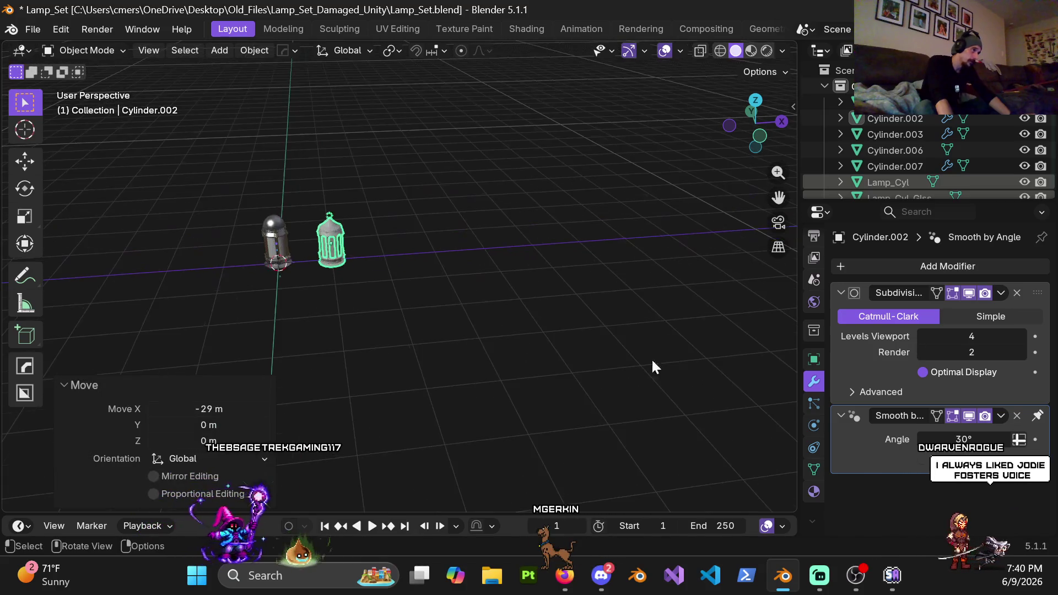
{"action": "scroll", "coordinate": [425, 287], "scroll_direction": "up", "scroll_amount": 5}
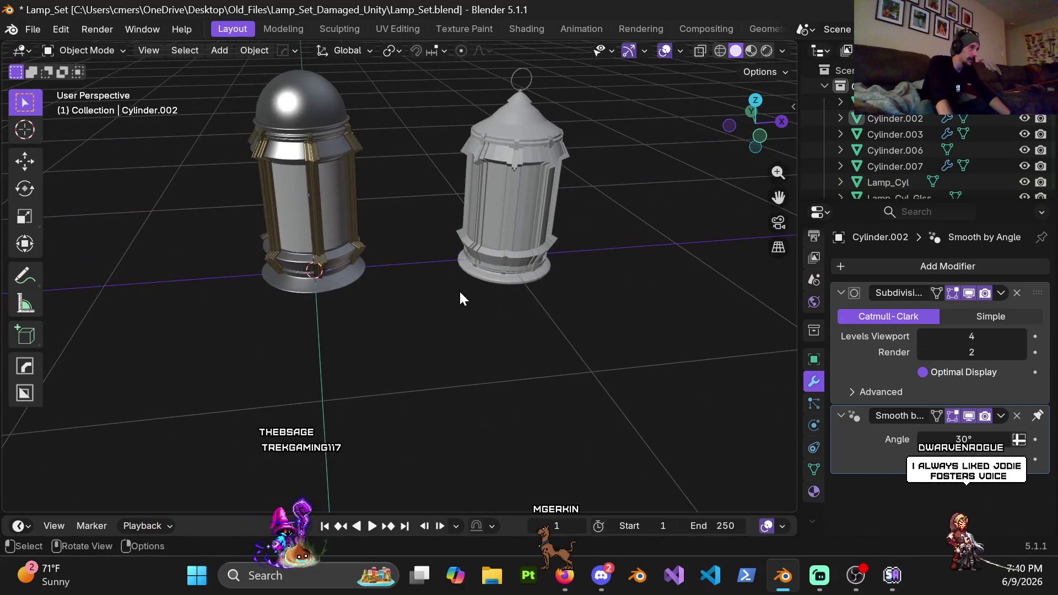
{"action": "mouse_move", "coordinate": [437, 95]}
{"action": "left_mouse_down"}
{"action": "mouse_move", "coordinate": [609, 319]}
{"action": "mouse_move", "coordinate": [636, 339]}
{"action": "left_mouse_up"}
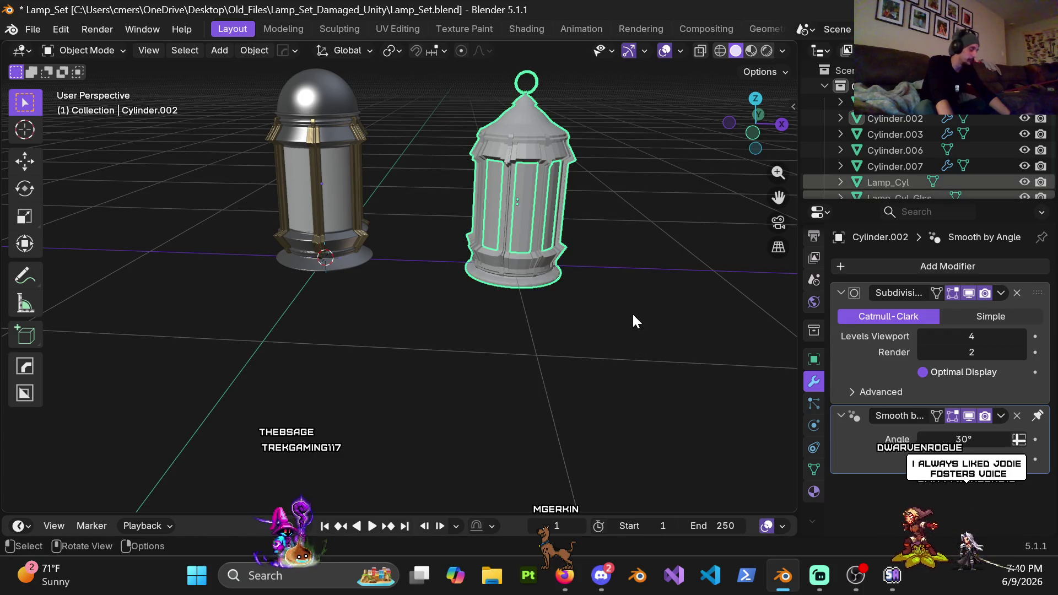
{"action": "key", "text": "g"}
{"action": "key", "text": "x"}
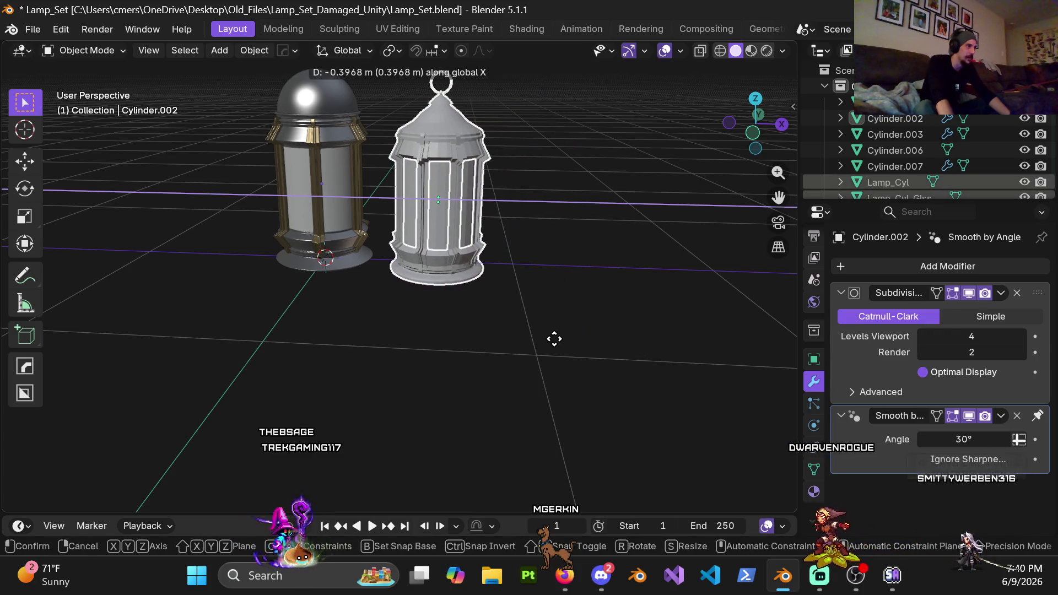
{"action": "left_click", "coordinate": [551, 337]}
{"action": "mouse_move", "coordinate": [539, 200]}
{"action": "middle_mouse_down"}
{"action": "mouse_move", "coordinate": [577, 287]}
{"action": "mouse_move", "coordinate": [586, 246]}
{"action": "mouse_move", "coordinate": [603, 285]}
{"action": "mouse_move", "coordinate": [594, 200]}
{"action": "middle_mouse_up"}
{"action": "left_click", "coordinate": [591, 280]}
Step: Apply Shade Auto Smooth to the white lantern Lamp_Cyl, adding a 30° Smooth by Angle modifier
{"action": "scroll", "coordinate": [590, 280], "scroll_direction": "up", "scroll_amount": 4}
{"action": "left_click", "coordinate": [594, 200]}
{"action": "right_click", "coordinate": [593, 197]}
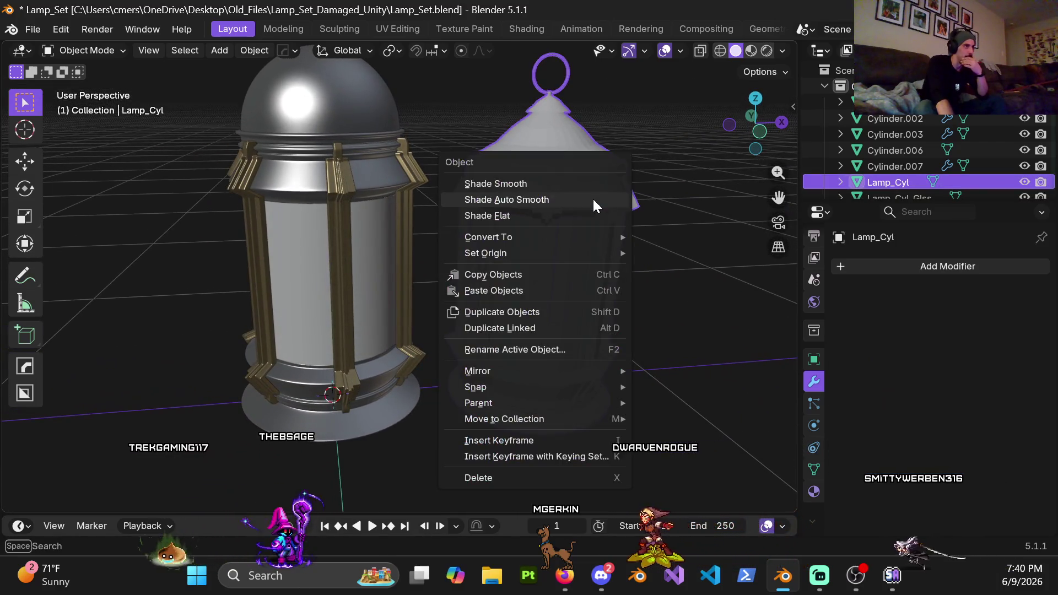
{"action": "left_click", "coordinate": [574, 203]}
{"action": "left_click", "coordinate": [656, 255]}
Step: Orbit around the two lamps and box-select the white lantern
{"action": "mouse_move", "coordinate": [629, 257]}
{"action": "middle_mouse_down"}
{"action": "mouse_move", "coordinate": [589, 251]}
{"action": "mouse_move", "coordinate": [609, 273]}
{"action": "mouse_move", "coordinate": [594, 280]}
{"action": "mouse_move", "coordinate": [599, 226]}
{"action": "mouse_move", "coordinate": [558, 215]}
{"action": "mouse_move", "coordinate": [563, 207]}
{"action": "mouse_move", "coordinate": [645, 224]}
{"action": "mouse_move", "coordinate": [557, 216]}
{"action": "mouse_move", "coordinate": [566, 232]}
{"action": "mouse_move", "coordinate": [597, 221]}
{"action": "mouse_move", "coordinate": [581, 215]}
{"action": "mouse_move", "coordinate": [584, 230]}
{"action": "mouse_move", "coordinate": [550, 234]}
{"action": "mouse_move", "coordinate": [637, 241]}
{"action": "mouse_move", "coordinate": [534, 240]}
{"action": "mouse_move", "coordinate": [601, 280]}
{"action": "mouse_move", "coordinate": [536, 243]}
{"action": "mouse_move", "coordinate": [525, 251]}
{"action": "mouse_move", "coordinate": [587, 269]}
{"action": "mouse_move", "coordinate": [531, 333]}
{"action": "mouse_move", "coordinate": [295, 255]}
{"action": "mouse_move", "coordinate": [120, 227]}
{"action": "mouse_move", "coordinate": [221, 223]}
{"action": "middle_mouse_up"}
{"action": "mouse_move", "coordinate": [560, 310]}
{"action": "middle_mouse_down"}
{"action": "mouse_move", "coordinate": [603, 306]}
{"action": "mouse_move", "coordinate": [485, 271]}
{"action": "mouse_move", "coordinate": [404, 211]}
{"action": "middle_mouse_up"}
{"action": "middle_click_drag", "start_coordinate": [475, 277], "coordinate": [464, 256]}
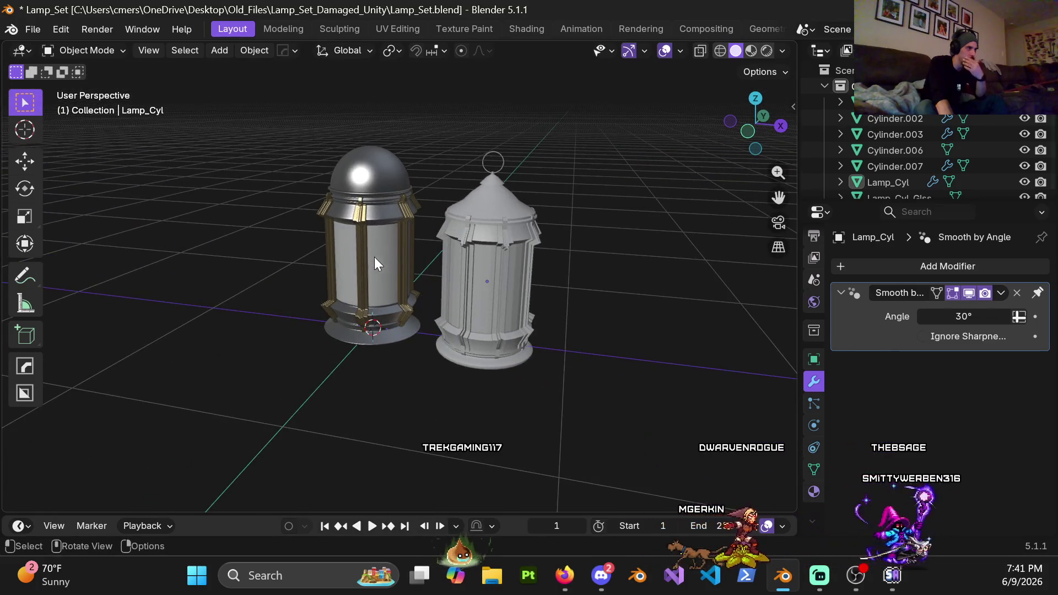
{"action": "middle_click_drag", "start_coordinate": [375, 257], "coordinate": [445, 246]}
{"action": "mouse_move", "coordinate": [505, 275]}
{"action": "middle_mouse_down"}
{"action": "mouse_move", "coordinate": [439, 267]}
{"action": "mouse_move", "coordinate": [554, 260]}
{"action": "middle_mouse_up"}
{"action": "left_click_drag", "start_coordinate": [429, 134], "coordinate": [536, 398]}
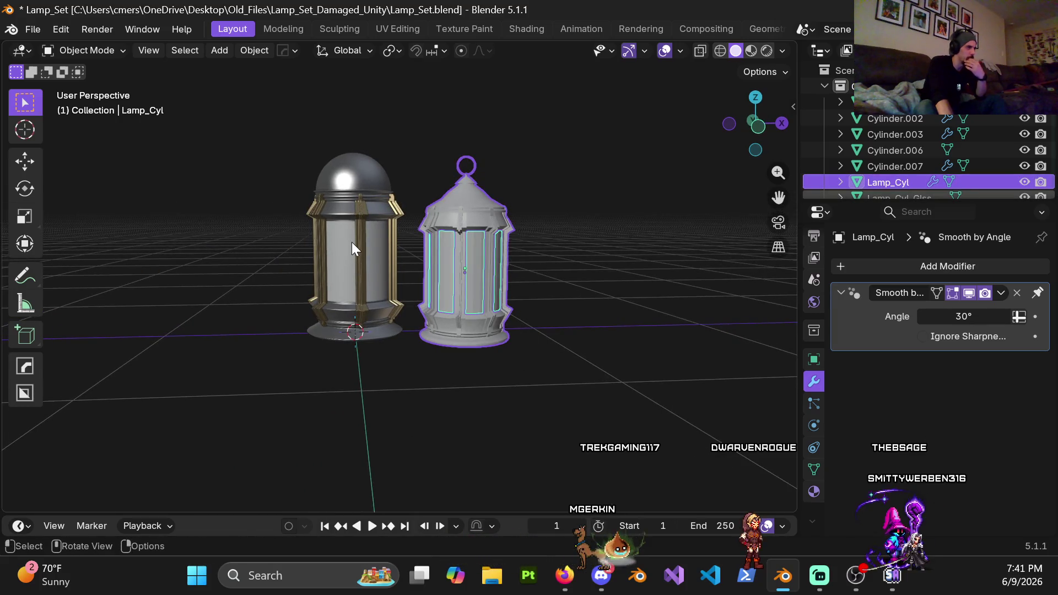
Step: Orbit to inspect the lamp tops, then box-select the white lantern again
{"action": "scroll", "coordinate": [350, 263], "scroll_direction": "up", "scroll_amount": 4}
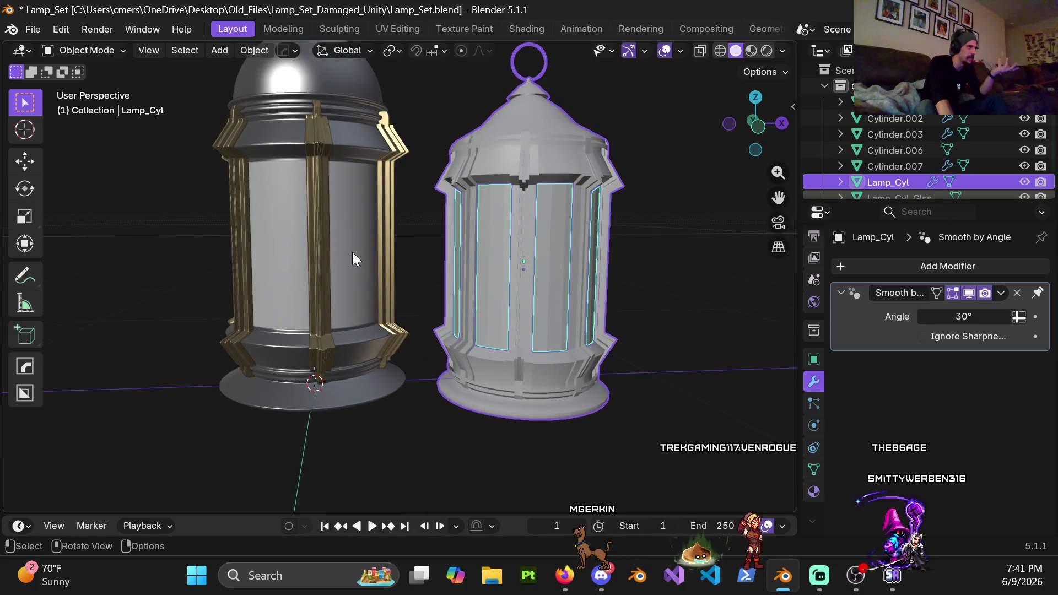
{"action": "middle_click_drag", "start_coordinate": [353, 252], "coordinate": [329, 280]}
{"action": "scroll", "coordinate": [360, 274], "scroll_direction": "down", "scroll_amount": 2}
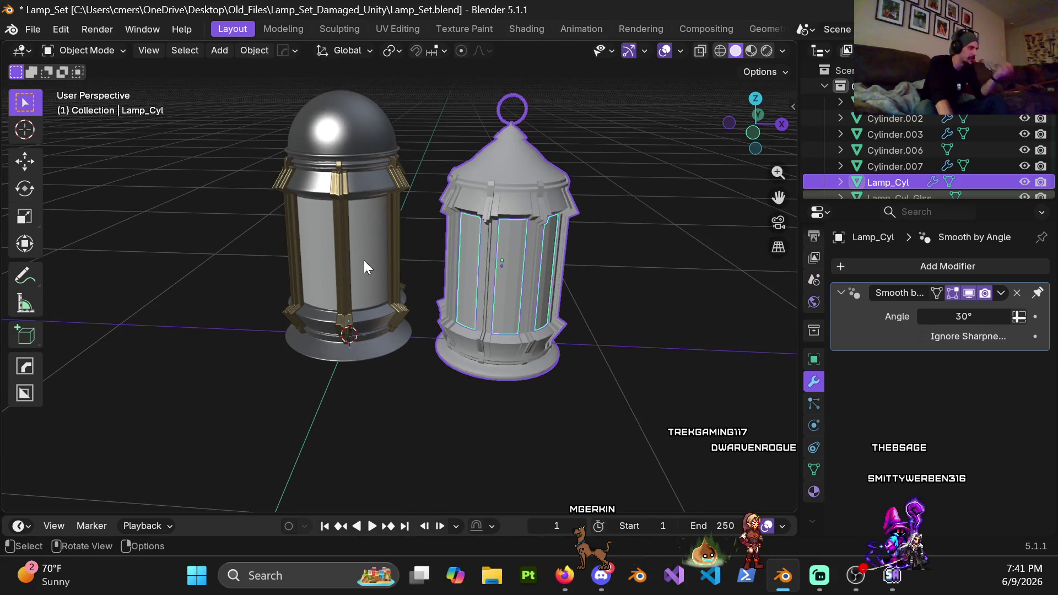
{"action": "mouse_move", "coordinate": [369, 249]}
{"action": "middle_mouse_down"}
{"action": "mouse_move", "coordinate": [529, 210]}
{"action": "mouse_move", "coordinate": [404, 240]}
{"action": "mouse_move", "coordinate": [524, 442]}
{"action": "middle_mouse_up"}
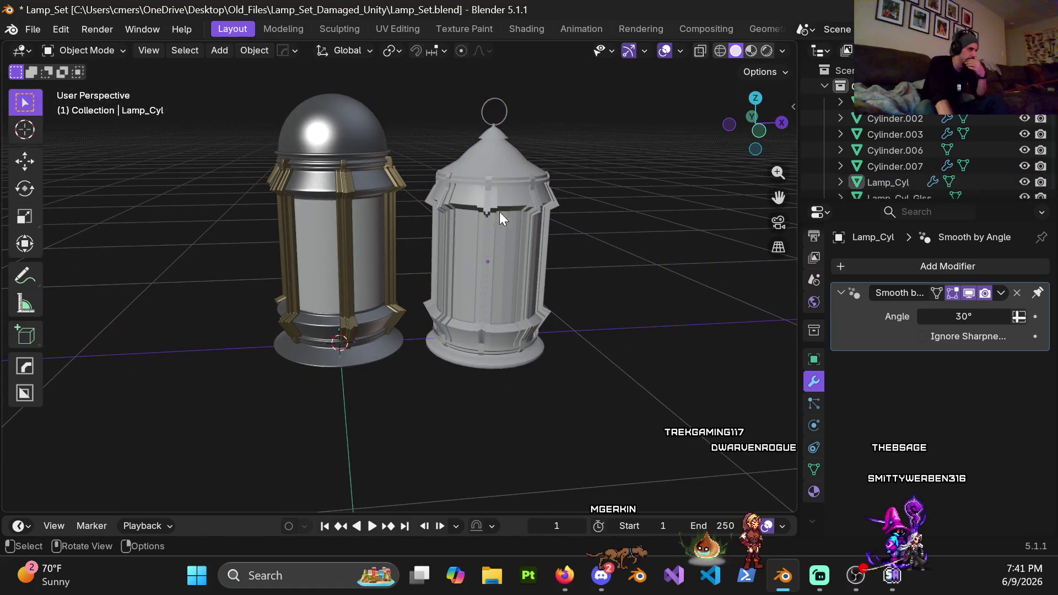
{"action": "scroll", "coordinate": [492, 284], "scroll_direction": "down", "scroll_amount": 2}
{"action": "scroll", "coordinate": [522, 246], "scroll_direction": "up", "scroll_amount": 2}
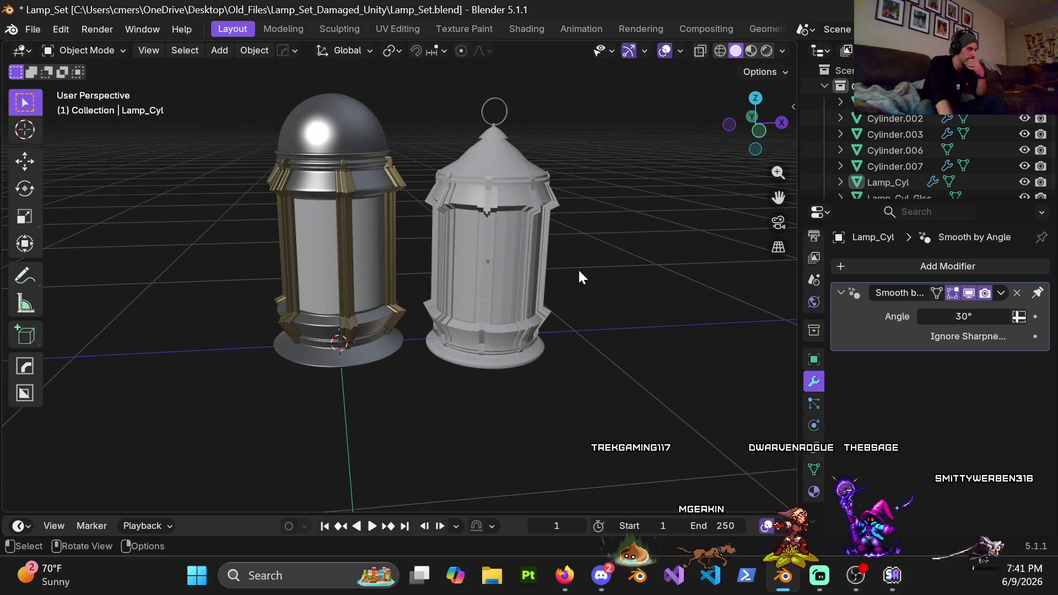
{"action": "mouse_move", "coordinate": [584, 264]}
{"action": "middle_mouse_down"}
{"action": "mouse_move", "coordinate": [560, 229]}
{"action": "mouse_move", "coordinate": [565, 283]}
{"action": "mouse_move", "coordinate": [579, 276]}
{"action": "mouse_move", "coordinate": [559, 266]}
{"action": "middle_mouse_up"}
{"action": "left_click_drag", "start_coordinate": [414, 105], "coordinate": [663, 491]}
{"action": "scroll", "coordinate": [590, 411], "scroll_direction": "down", "scroll_amount": 8}
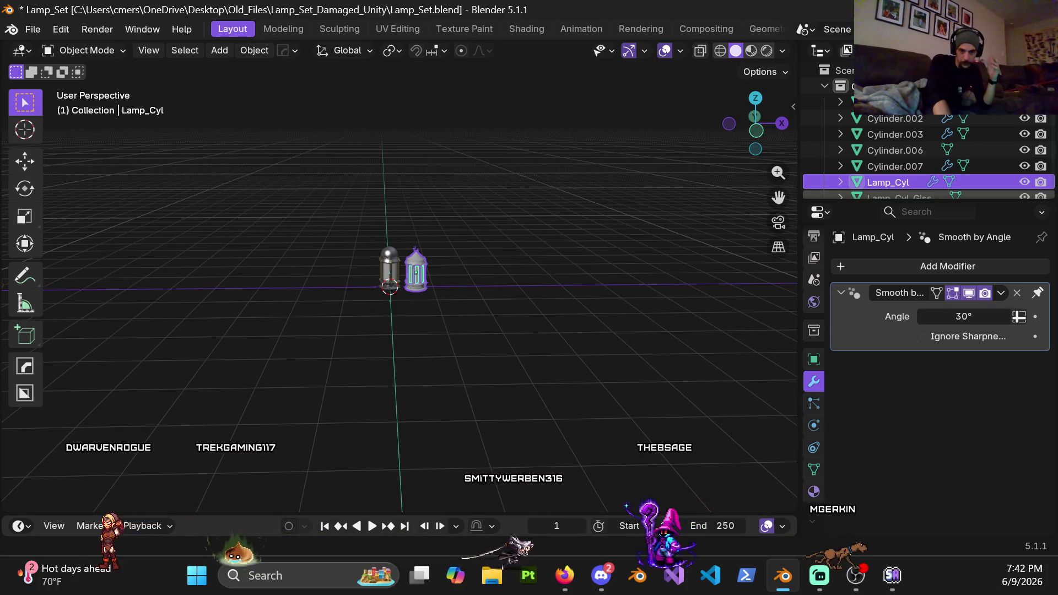
{"action": "key", "text": "alt+Tab"}
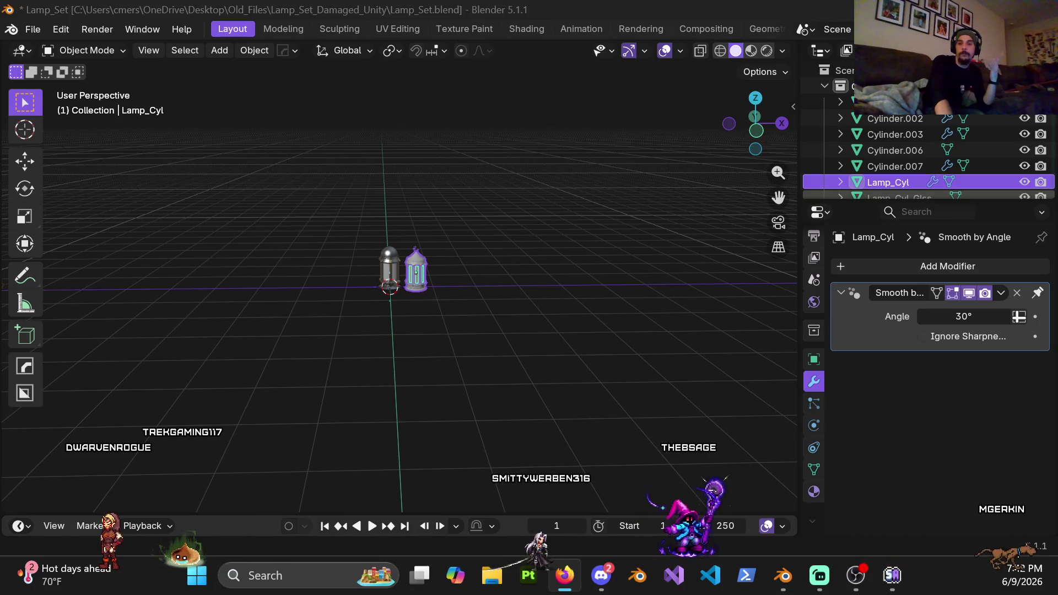
{"action": "key", "text": "alt+Tab"}
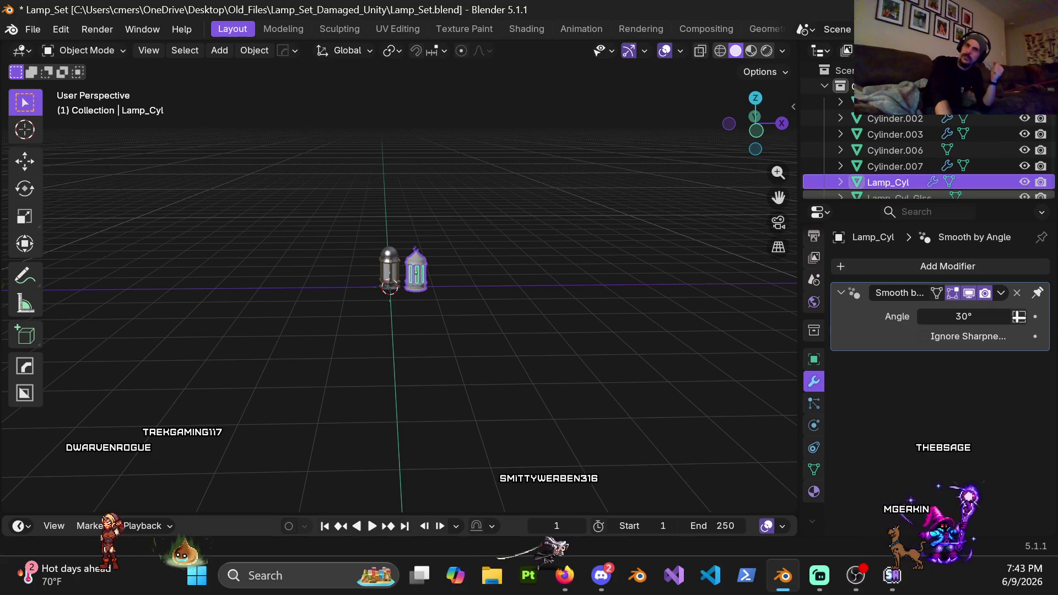
{"action": "key", "text": "alt+Tab"}
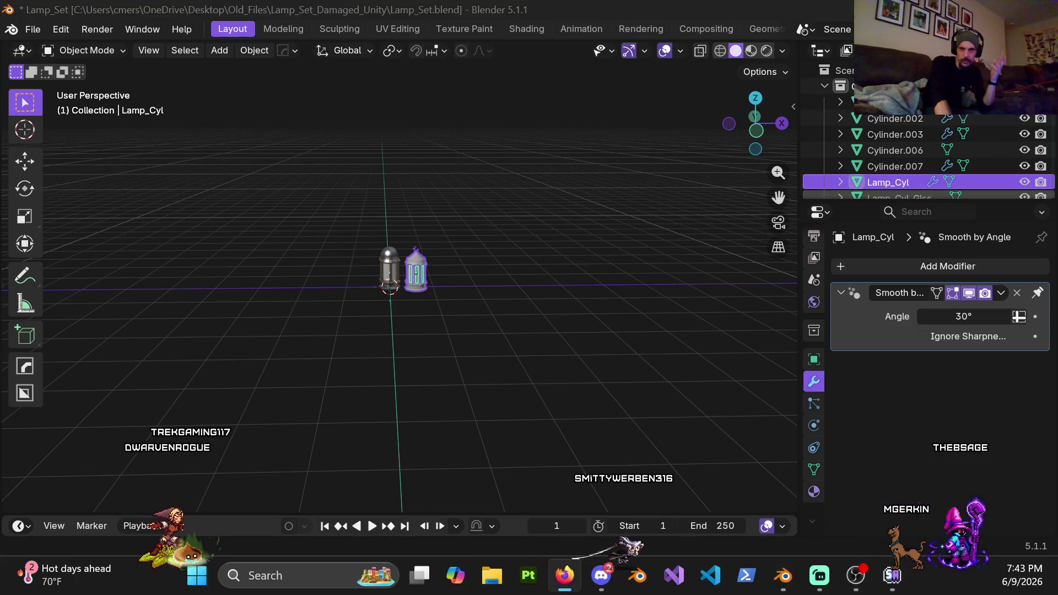
{"action": "key", "text": "alt+Tab"}
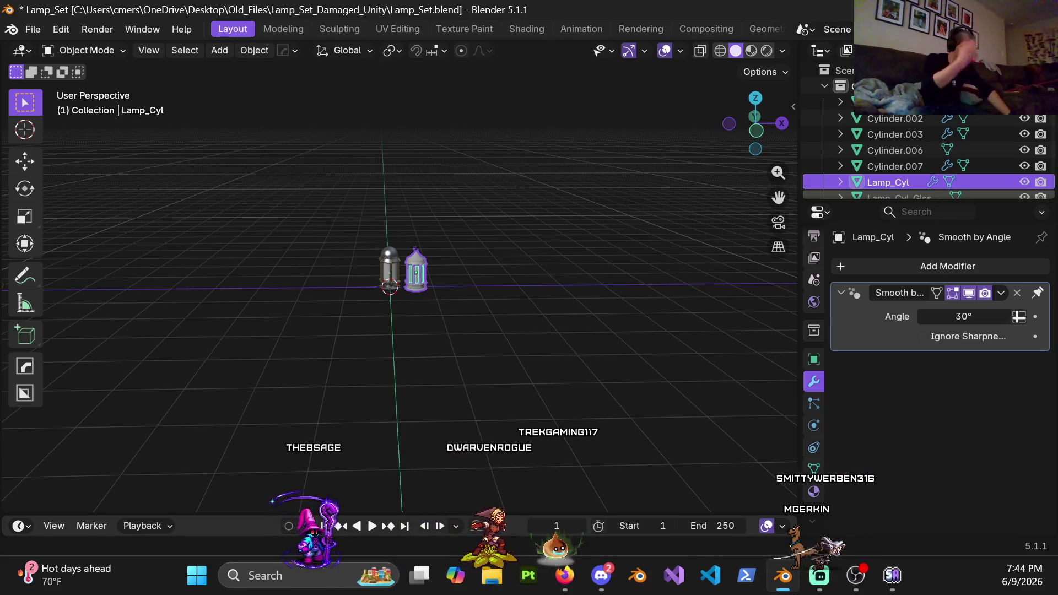
{"action": "scroll", "coordinate": [338, 250], "scroll_direction": "down", "scroll_amount": 4}
Step: Move Lamp_Cyl 29 m along X to stand beside the other lamps
{"action": "middle_click_drag", "start_coordinate": [541, 265], "coordinate": [450, 283], "text": "shift"}
{"action": "scroll", "coordinate": [451, 285], "scroll_direction": "down", "scroll_amount": 2}
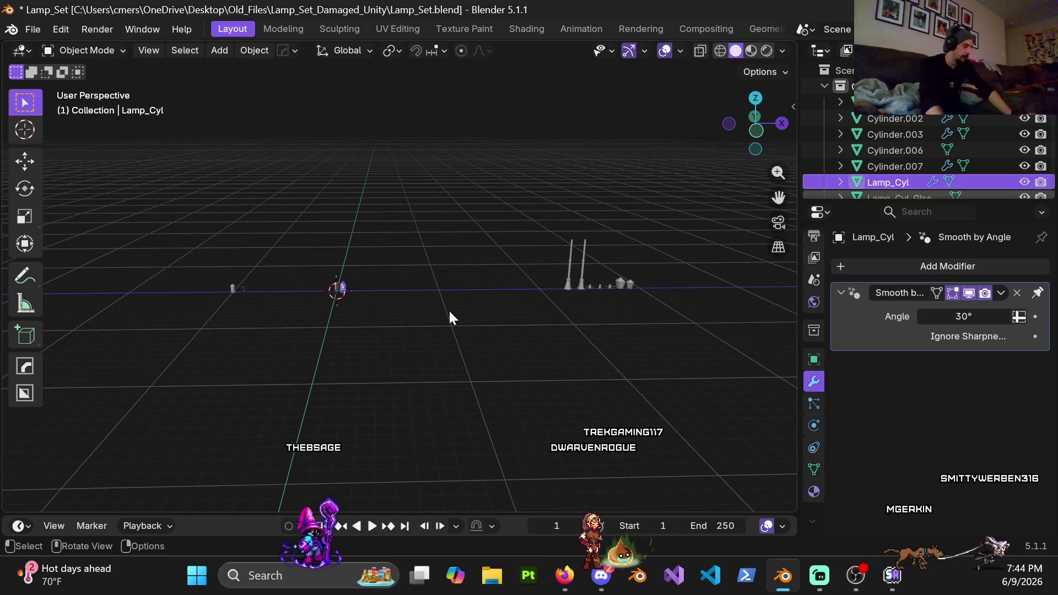
{"action": "key", "text": "g"}
{"action": "key", "text": "x"}
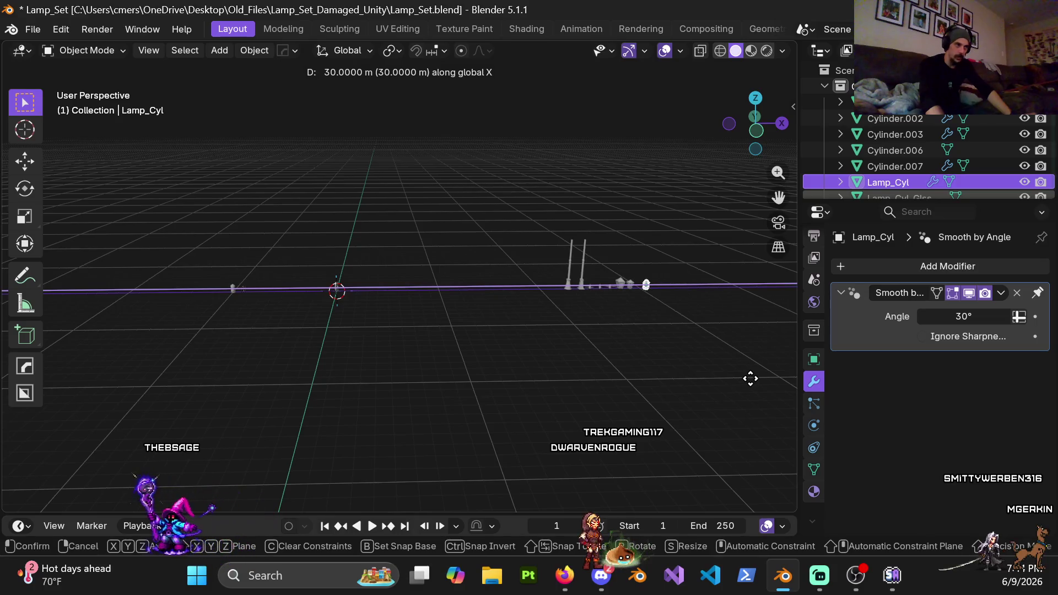
{"action": "left_click", "coordinate": [748, 378]}
Step: In front view, nudge the lantern 0.4 m along X
{"action": "middle_click_drag", "start_coordinate": [742, 373], "coordinate": [547, 366], "text": "shift"}
{"action": "scroll", "coordinate": [521, 350], "scroll_direction": "up", "scroll_amount": 5}
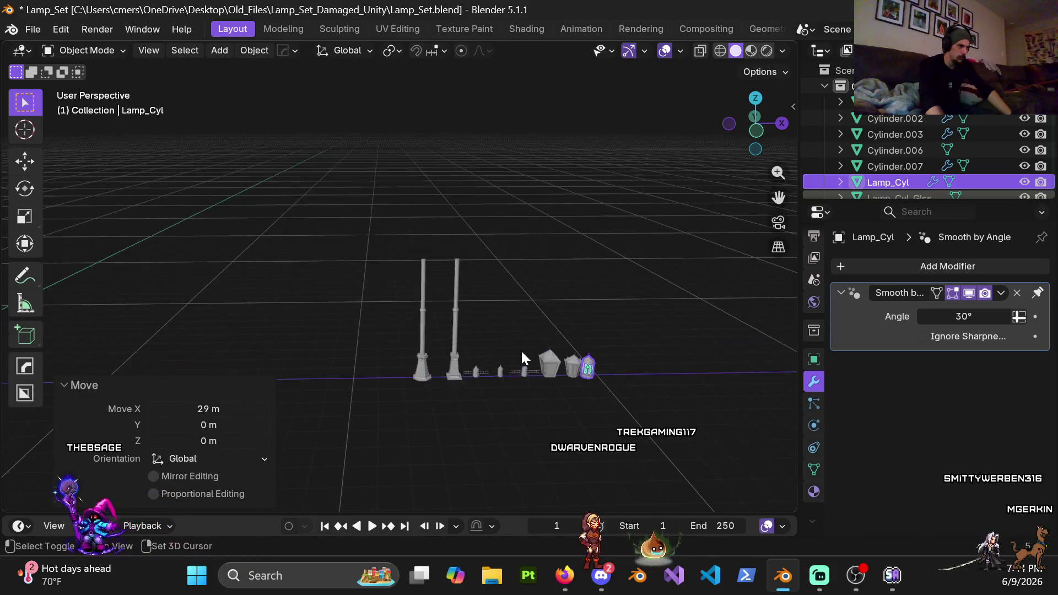
{"action": "scroll", "coordinate": [416, 328], "scroll_direction": "up", "scroll_amount": 6}
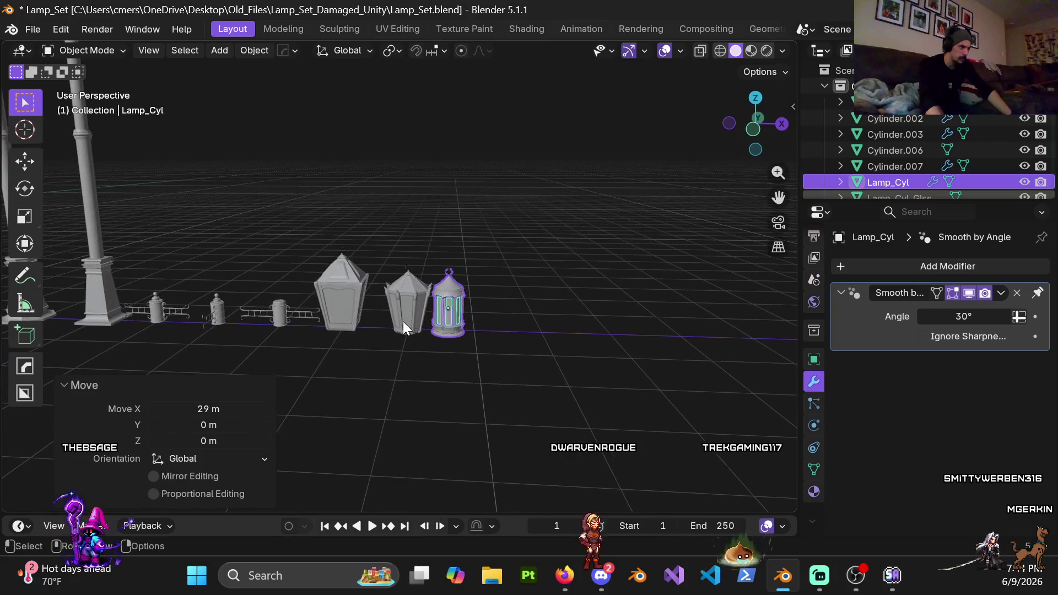
{"action": "key", "text": "KP_1"}
{"action": "scroll", "coordinate": [487, 326], "scroll_direction": "down", "scroll_amount": 2}
{"action": "scroll", "coordinate": [469, 331], "scroll_direction": "up", "scroll_amount": 4}
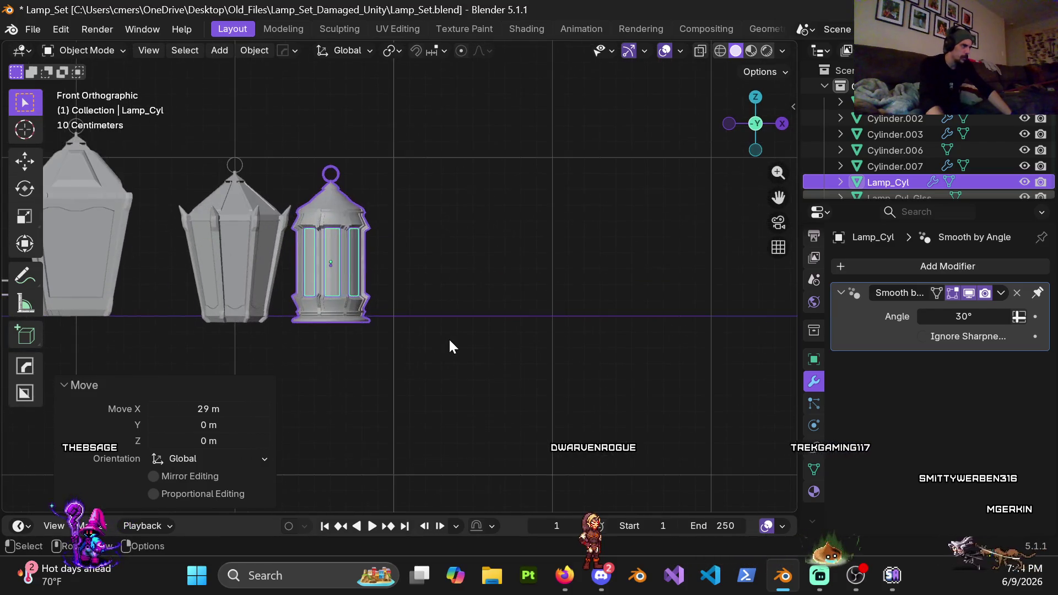
{"action": "key", "text": "g"}
{"action": "key", "text": "x"}
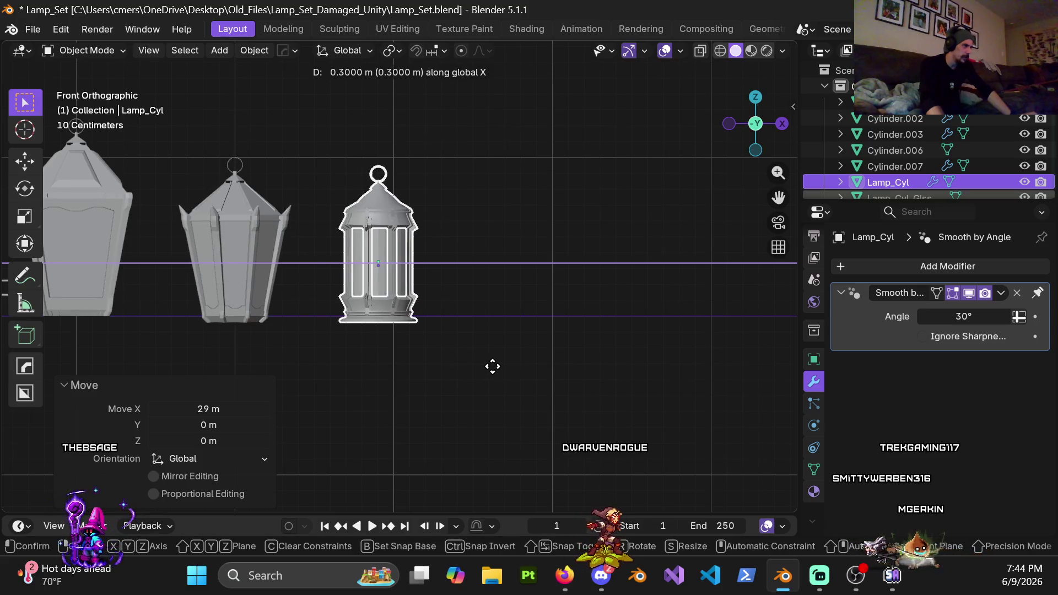
{"action": "left_click", "coordinate": [498, 368]}
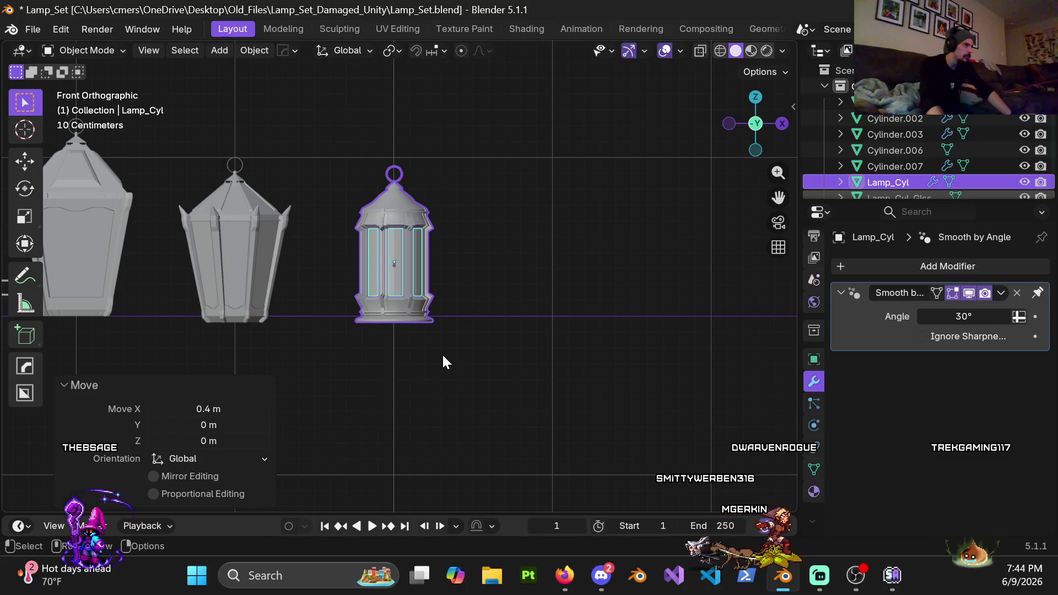
Step: Correct the lantern's position with a -0.01 m move along X
{"action": "scroll", "coordinate": [446, 356], "scroll_direction": "up", "scroll_amount": 5}
{"action": "scroll", "coordinate": [478, 399], "scroll_direction": "up", "scroll_amount": 6}
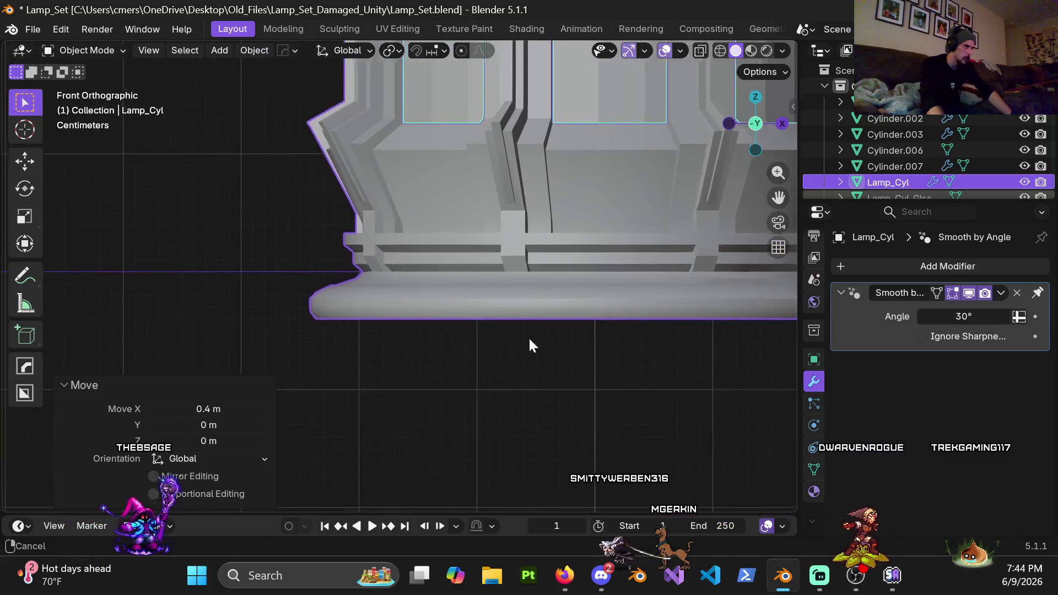
{"action": "key", "text": "g"}
{"action": "key", "text": "x"}
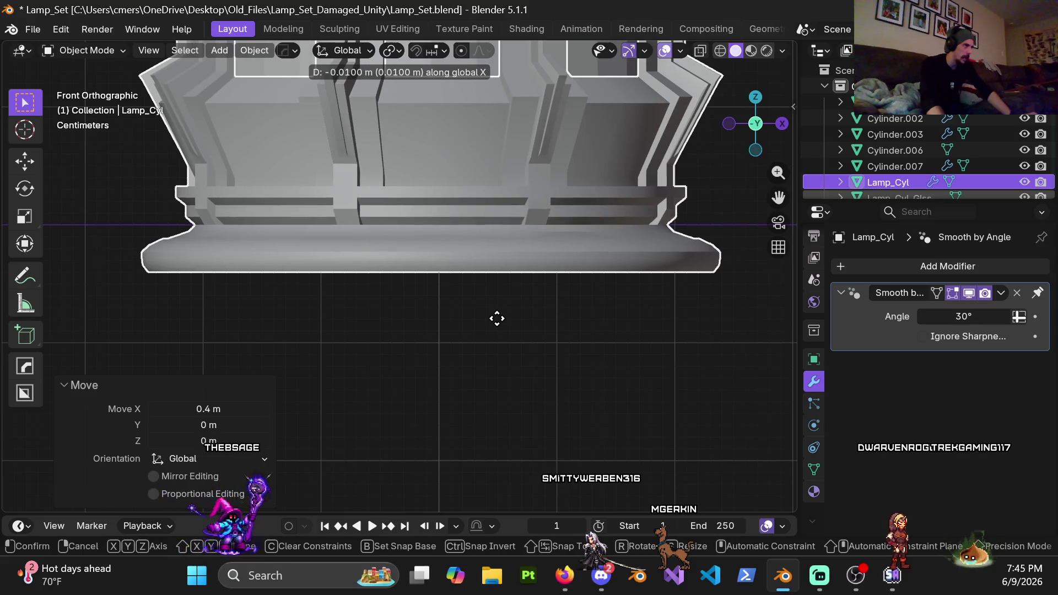
{"action": "left_click", "coordinate": [493, 337]}
{"action": "scroll", "coordinate": [494, 338], "scroll_direction": "down", "scroll_amount": 10}
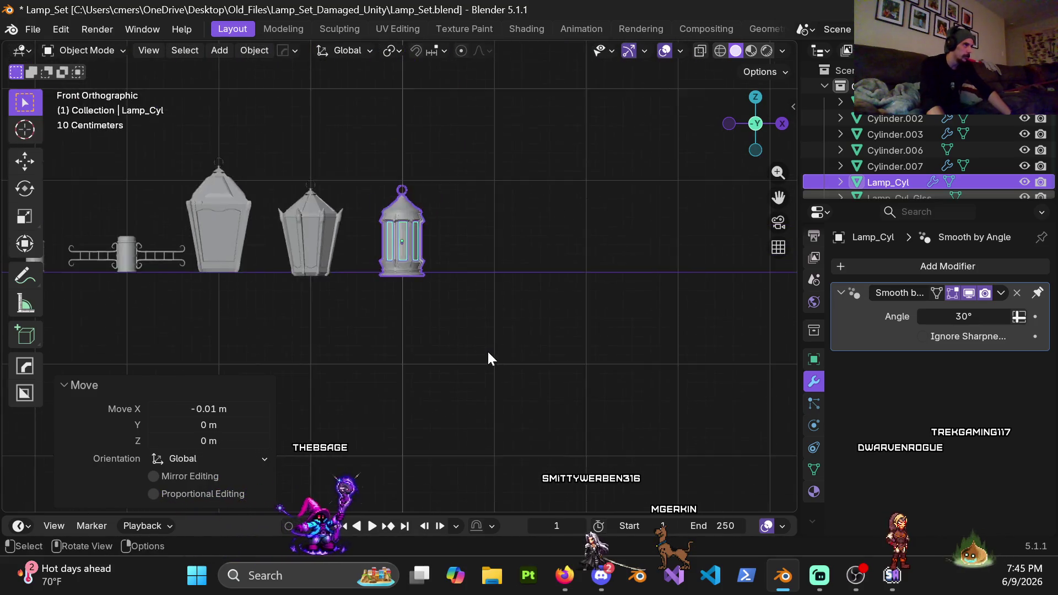
{"action": "scroll", "coordinate": [558, 332], "scroll_direction": "down", "scroll_amount": 4}
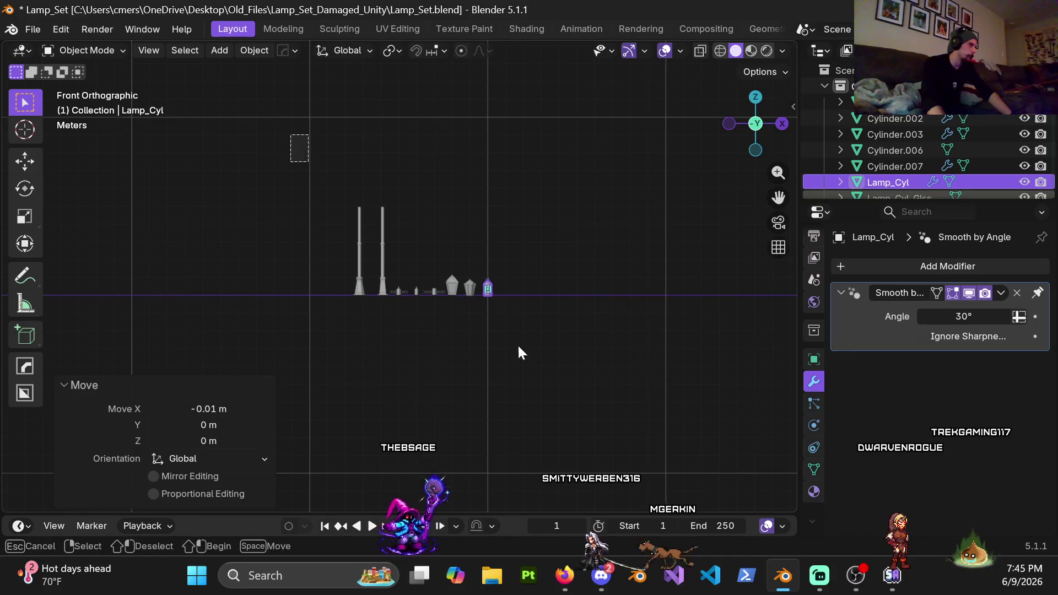
Step: Select all the lamps and hide them
{"action": "key", "text": "a"}
{"action": "key", "text": "h"}
{"action": "mouse_move", "coordinate": [559, 363]}
{"action": "middle_mouse_down"}
{"action": "mouse_move", "coordinate": [333, 279]}
{"action": "mouse_move", "coordinate": [258, 287]}
{"action": "mouse_move", "coordinate": [366, 291]}
{"action": "mouse_move", "coordinate": [309, 265]}
{"action": "mouse_move", "coordinate": [406, 331]}
{"action": "mouse_move", "coordinate": [432, 335]}
{"action": "mouse_move", "coordinate": [356, 298]}
{"action": "mouse_move", "coordinate": [476, 323]}
{"action": "mouse_move", "coordinate": [375, 286]}
{"action": "middle_mouse_up"}
Step: Zoom in and orbit around the gold-trimmed lamp to view its silver dome from several sides
{"action": "scroll", "coordinate": [323, 297], "scroll_direction": "up", "scroll_amount": 3}
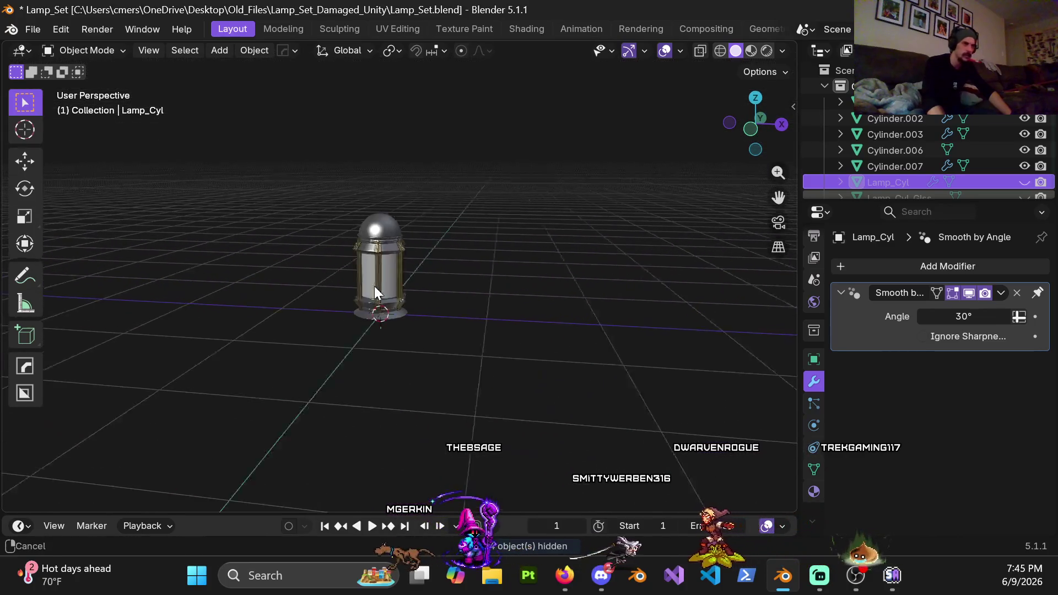
{"action": "scroll", "coordinate": [416, 272], "scroll_direction": "up", "scroll_amount": 5}
{"action": "mouse_move", "coordinate": [481, 300]}
{"action": "middle_mouse_down"}
{"action": "mouse_move", "coordinate": [435, 298]}
{"action": "mouse_move", "coordinate": [445, 299]}
{"action": "middle_mouse_up"}
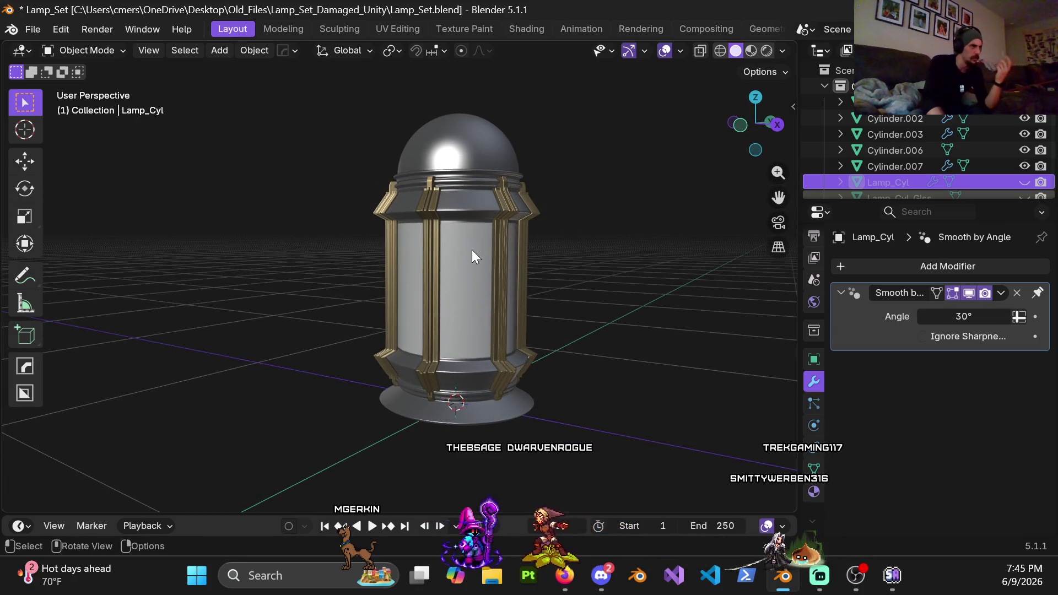
{"action": "mouse_move", "coordinate": [484, 215]}
{"action": "middle_mouse_down"}
{"action": "mouse_move", "coordinate": [515, 204]}
{"action": "mouse_move", "coordinate": [528, 181]}
{"action": "mouse_move", "coordinate": [547, 193]}
{"action": "mouse_move", "coordinate": [552, 240]}
{"action": "mouse_move", "coordinate": [605, 241]}
{"action": "mouse_move", "coordinate": [545, 220]}
{"action": "mouse_move", "coordinate": [507, 281]}
{"action": "mouse_move", "coordinate": [488, 279]}
{"action": "mouse_move", "coordinate": [488, 238]}
{"action": "mouse_move", "coordinate": [480, 347]}
{"action": "mouse_move", "coordinate": [459, 92]}
{"action": "middle_mouse_up"}
Step: Select the silver dome and scale it evenly down to 0.9
{"action": "left_click", "coordinate": [464, 143]}
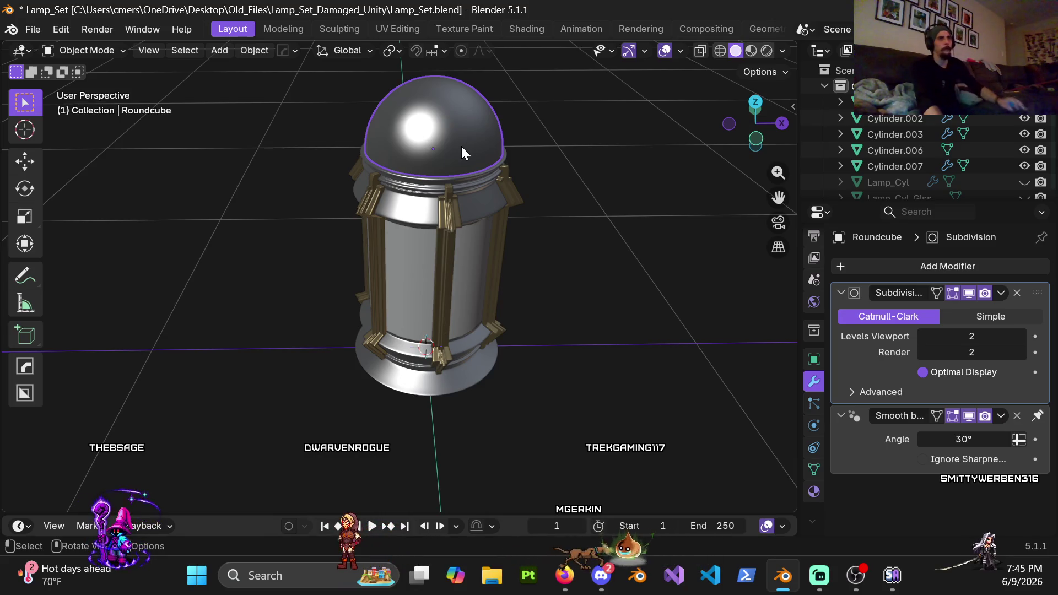
{"action": "mouse_move", "coordinate": [507, 178]}
{"action": "middle_mouse_down"}
{"action": "mouse_move", "coordinate": [449, 280]}
{"action": "mouse_move", "coordinate": [429, 237]}
{"action": "middle_mouse_up"}
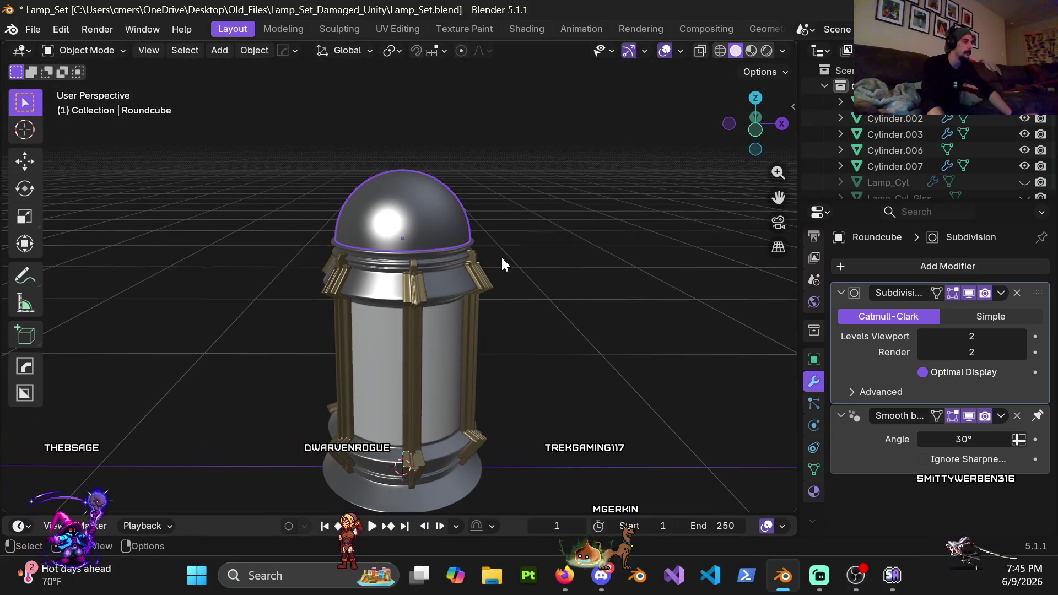
{"action": "scroll", "coordinate": [578, 264], "scroll_direction": "up", "scroll_amount": 2}
{"action": "mouse_move", "coordinate": [571, 253]}
{"action": "middle_mouse_down"}
{"action": "mouse_move", "coordinate": [586, 229]}
{"action": "mouse_move", "coordinate": [590, 254]}
{"action": "middle_mouse_up"}
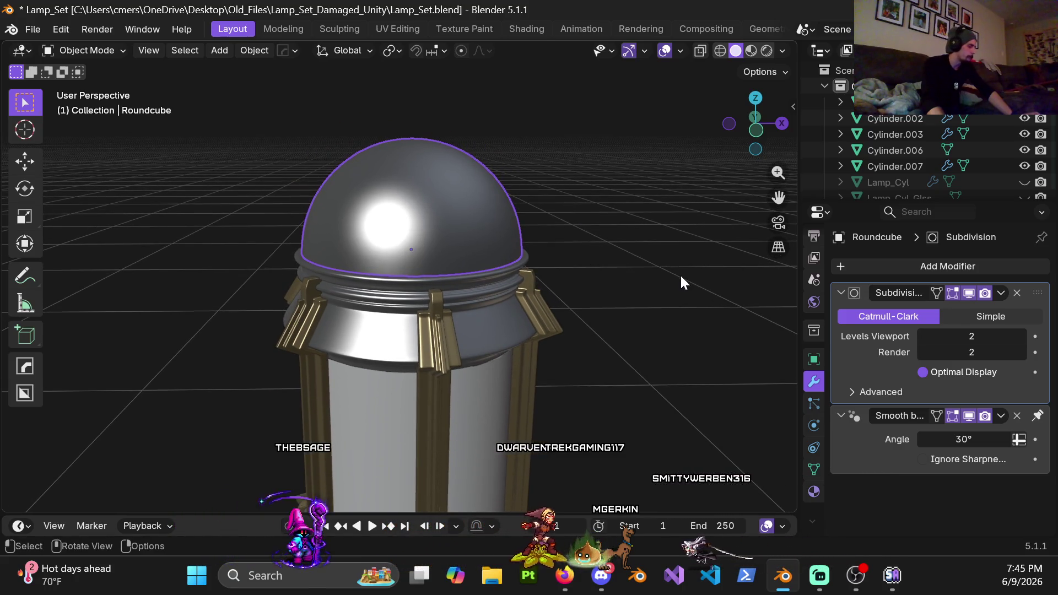
{"action": "key", "text": "s"}
{"action": "key", "text": "shift+z"}
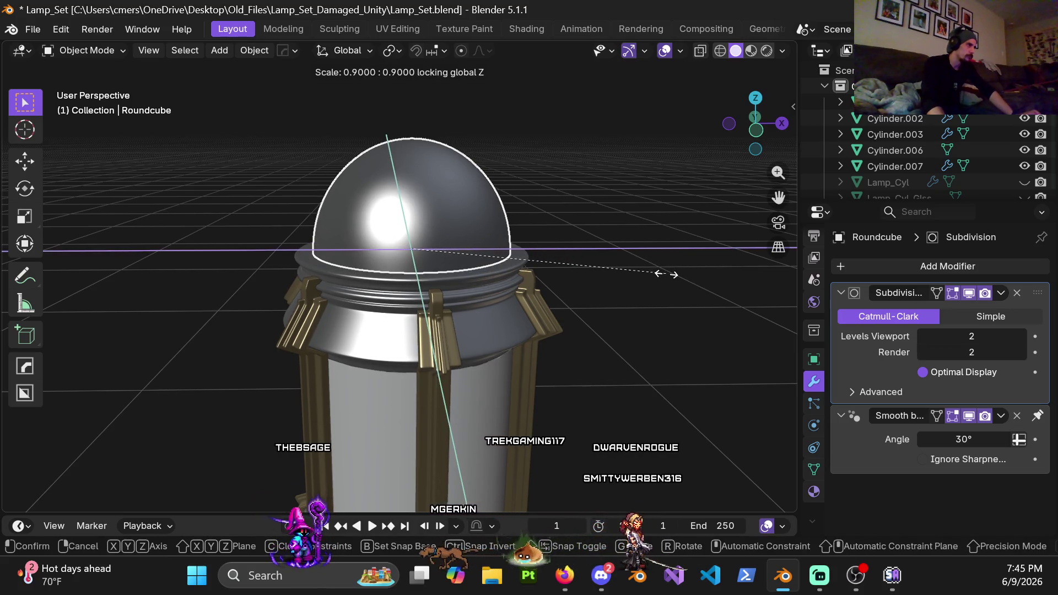
{"action": "right_click", "coordinate": [667, 274]}
{"action": "key", "text": "s"}
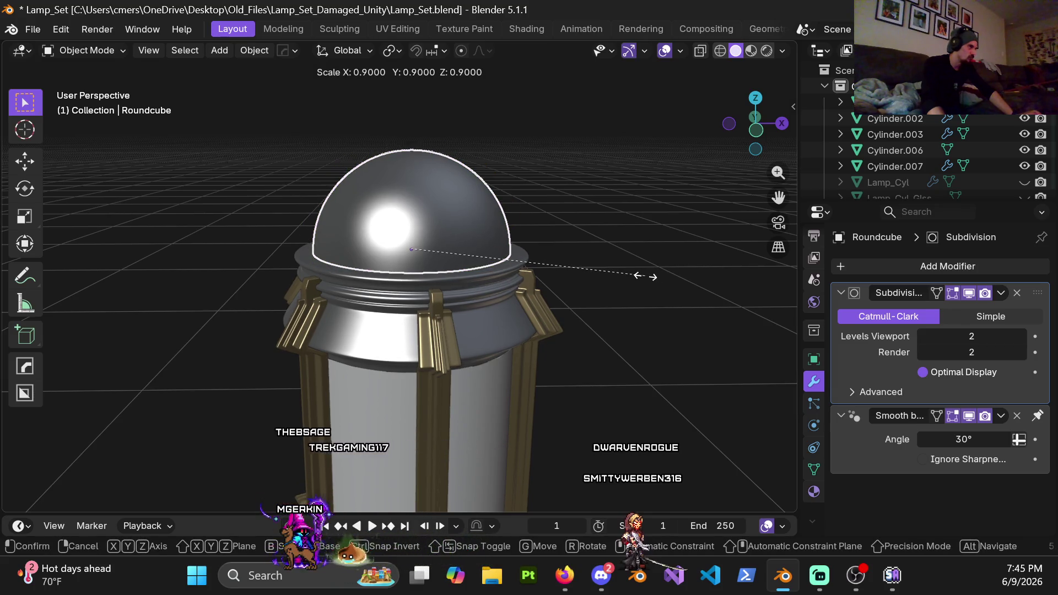
{"action": "left_click", "coordinate": [645, 276]}
{"action": "mouse_move", "coordinate": [564, 279]}
{"action": "middle_mouse_down"}
{"action": "mouse_move", "coordinate": [521, 240]}
{"action": "mouse_move", "coordinate": [517, 304]}
{"action": "mouse_move", "coordinate": [522, 280]}
{"action": "middle_mouse_up"}
Step: Scale the dome by 0.9 again and check the lamp in front orthographic view
{"action": "type", "text": "s.8"}
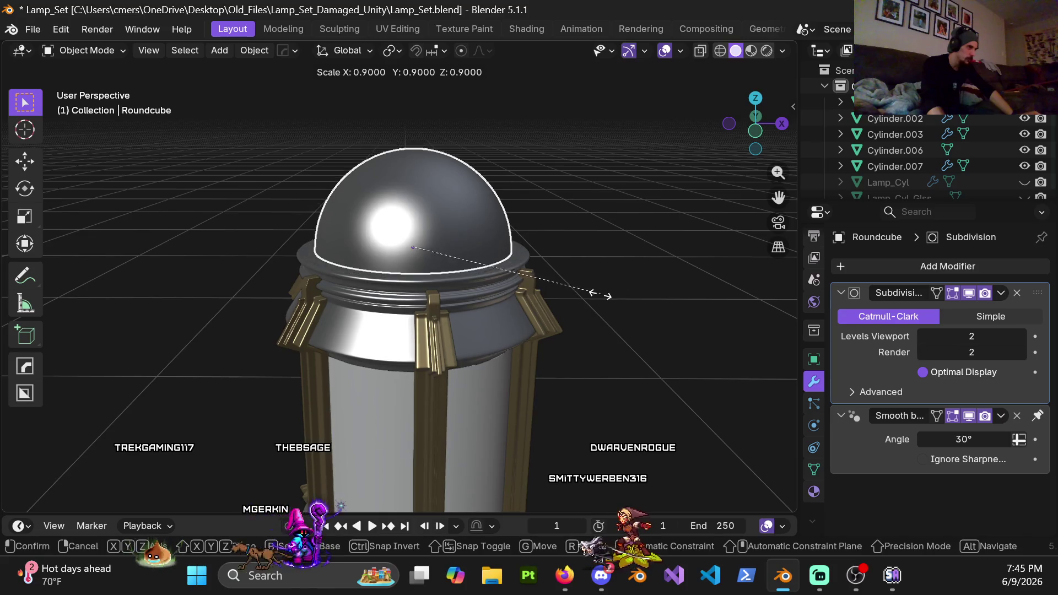
{"action": "key", "text": "BackSpace"}
{"action": "type", "text": "9"}
{"action": "key", "text": "Return"}
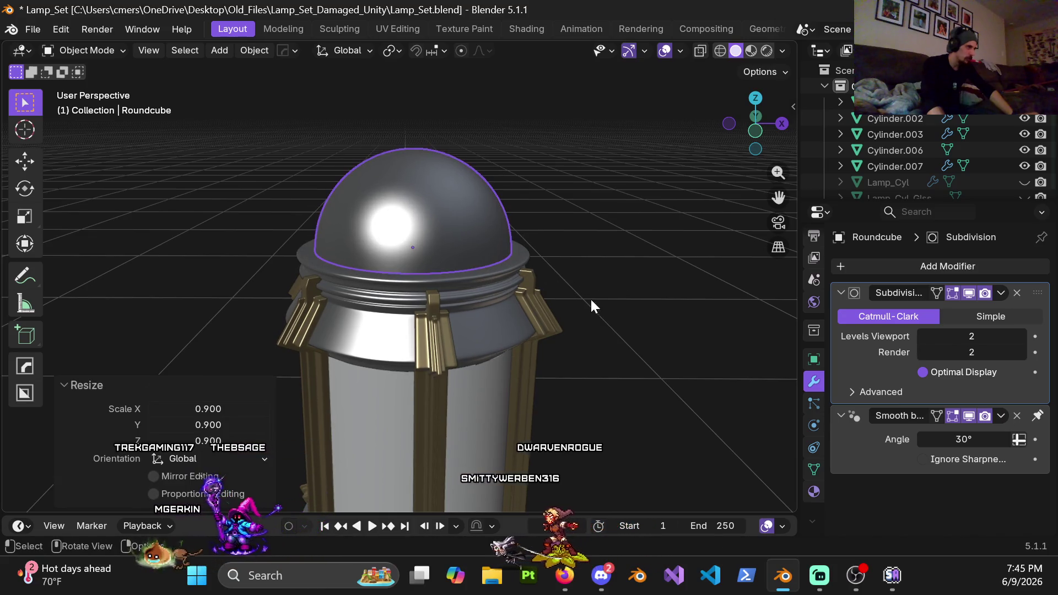
{"action": "mouse_move", "coordinate": [587, 300]}
{"action": "middle_mouse_down"}
{"action": "mouse_move", "coordinate": [575, 269]}
{"action": "mouse_move", "coordinate": [566, 350]}
{"action": "middle_mouse_up"}
{"action": "scroll", "coordinate": [560, 253], "scroll_direction": "down", "scroll_amount": 4}
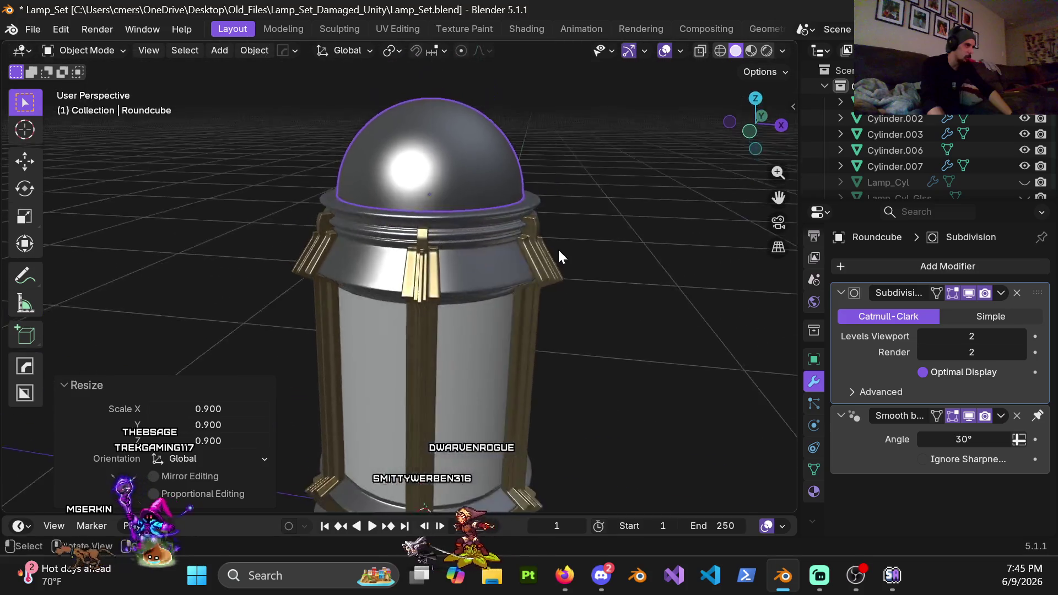
{"action": "mouse_move", "coordinate": [508, 247]}
{"action": "middle_mouse_down"}
{"action": "mouse_move", "coordinate": [519, 241]}
{"action": "mouse_move", "coordinate": [520, 296]}
{"action": "mouse_move", "coordinate": [567, 279]}
{"action": "mouse_move", "coordinate": [527, 278]}
{"action": "middle_mouse_up"}
{"action": "left_click", "coordinate": [524, 283]}
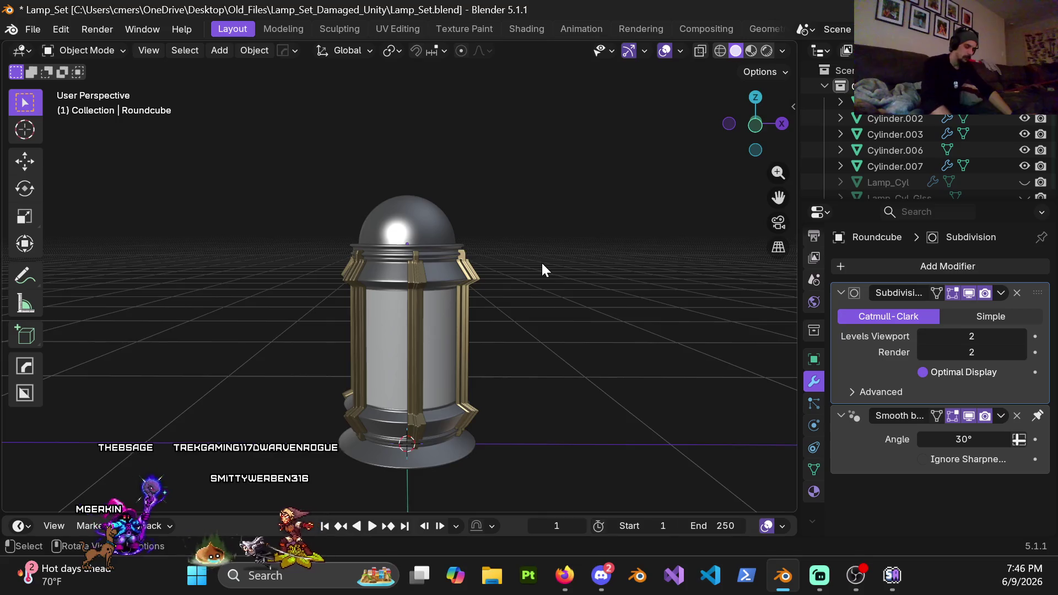
{"action": "key", "text": "KP_1"}
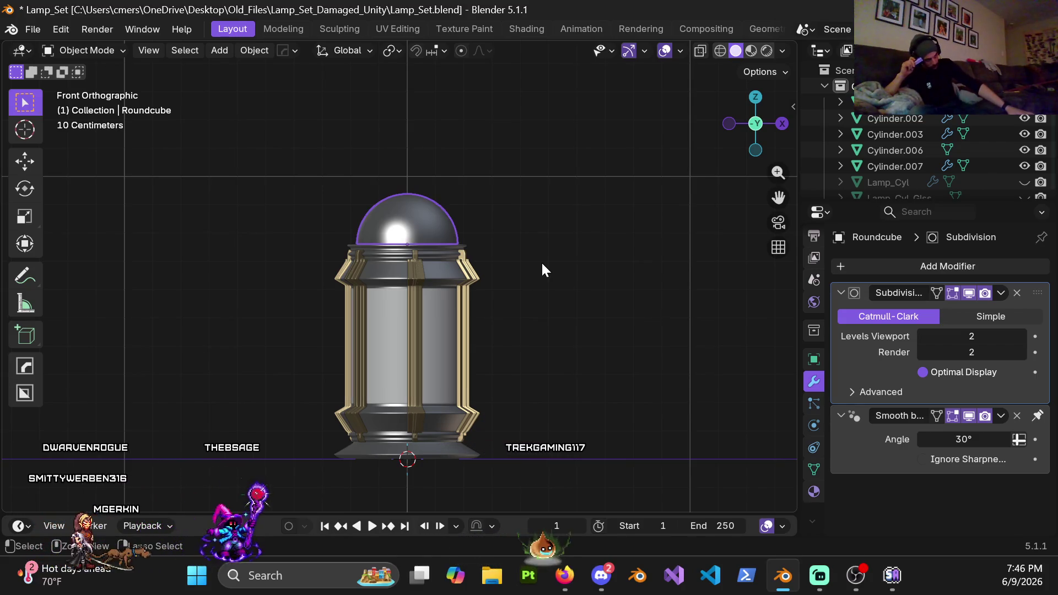
{"action": "key", "text": "ctrl+z"}
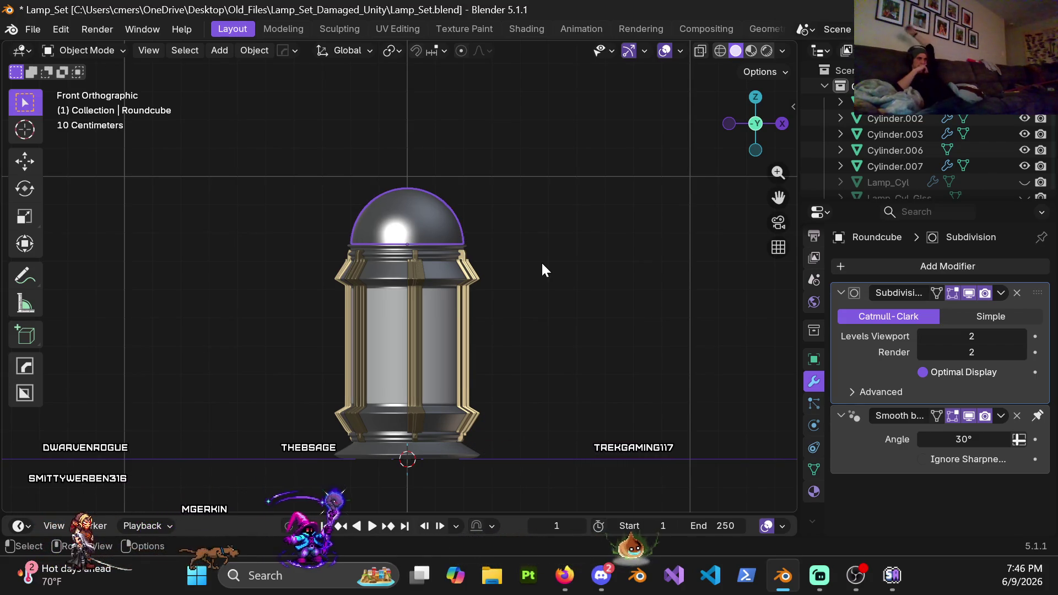
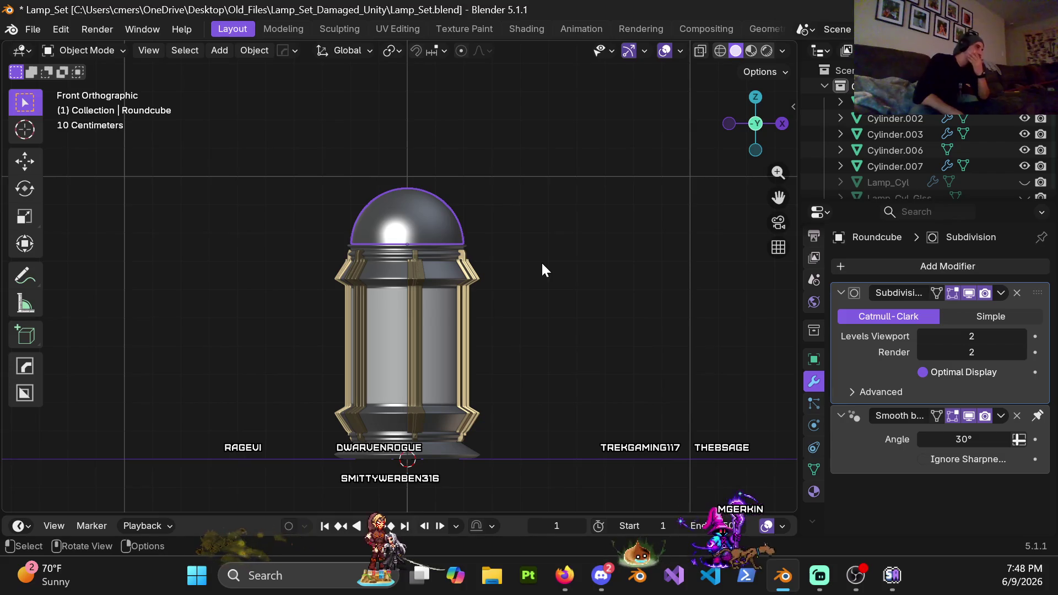
Step: Select the lantern's dome and frame the lamp top up close in User Perspective
{"action": "left_click", "coordinate": [483, 178]}
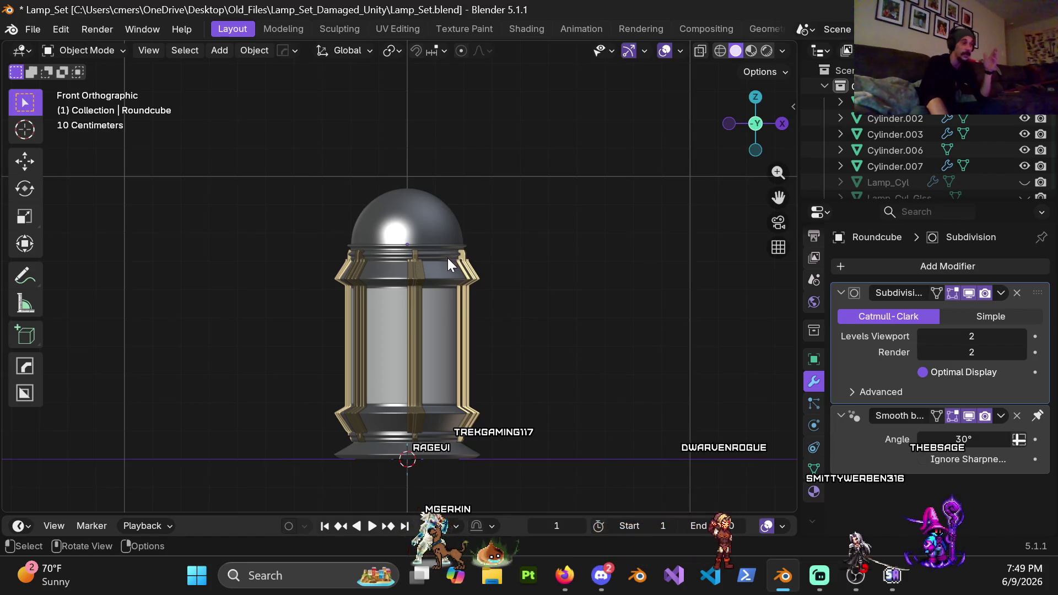
{"action": "scroll", "coordinate": [519, 279], "scroll_direction": "up", "scroll_amount": 2}
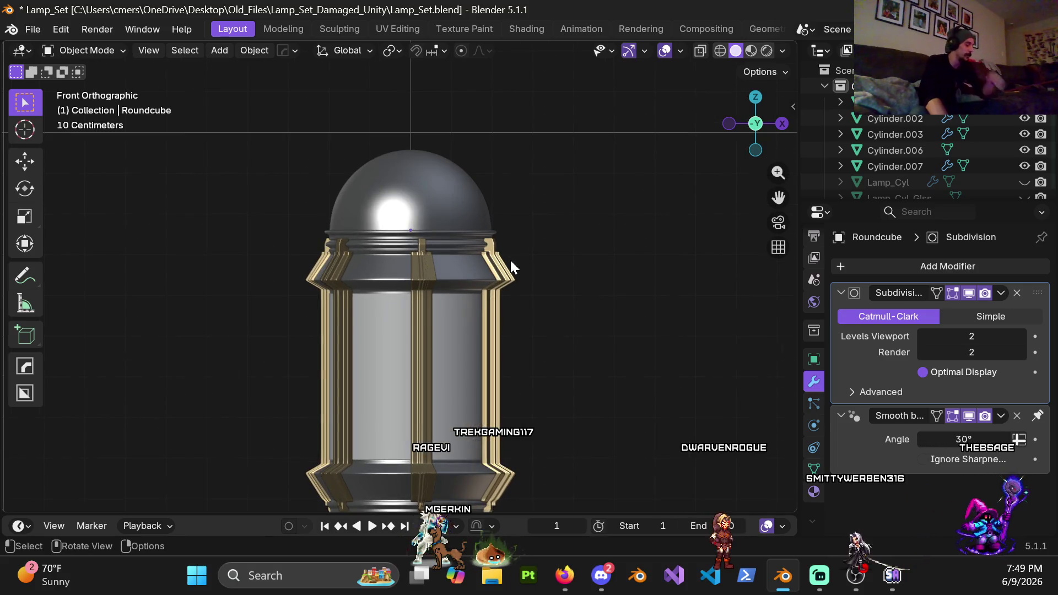
{"action": "middle_click_drag", "start_coordinate": [551, 321], "coordinate": [528, 297], "text": "shift"}
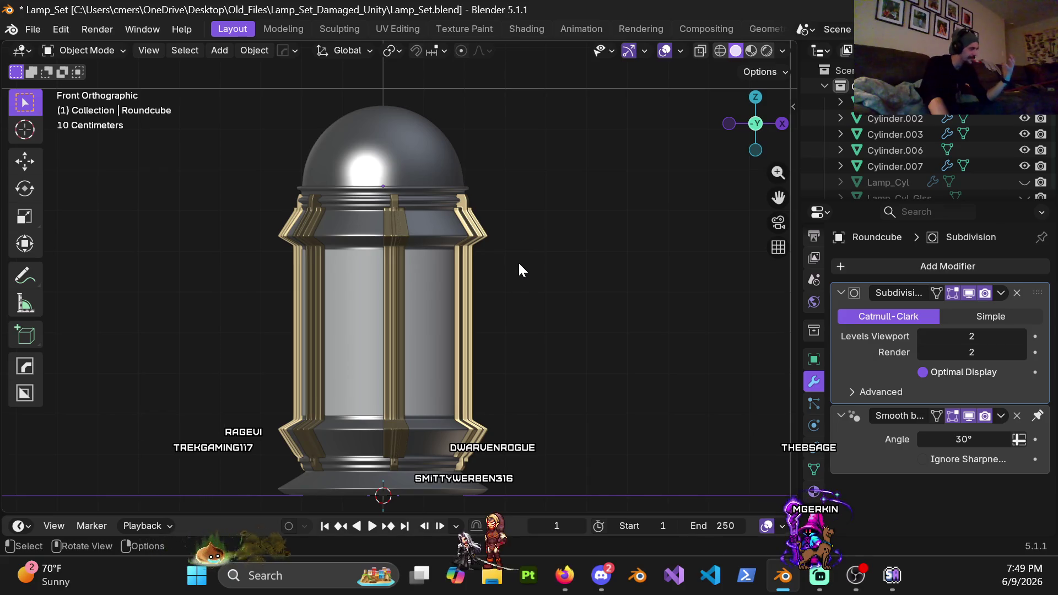
{"action": "left_click", "coordinate": [414, 138]}
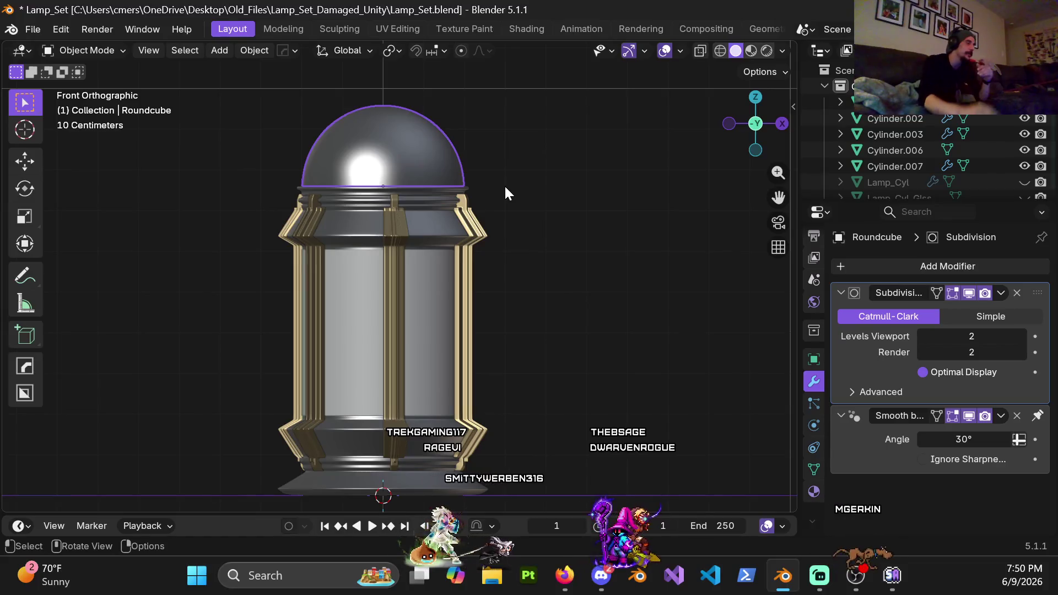
{"action": "scroll", "coordinate": [452, 226], "scroll_direction": "up", "scroll_amount": 2}
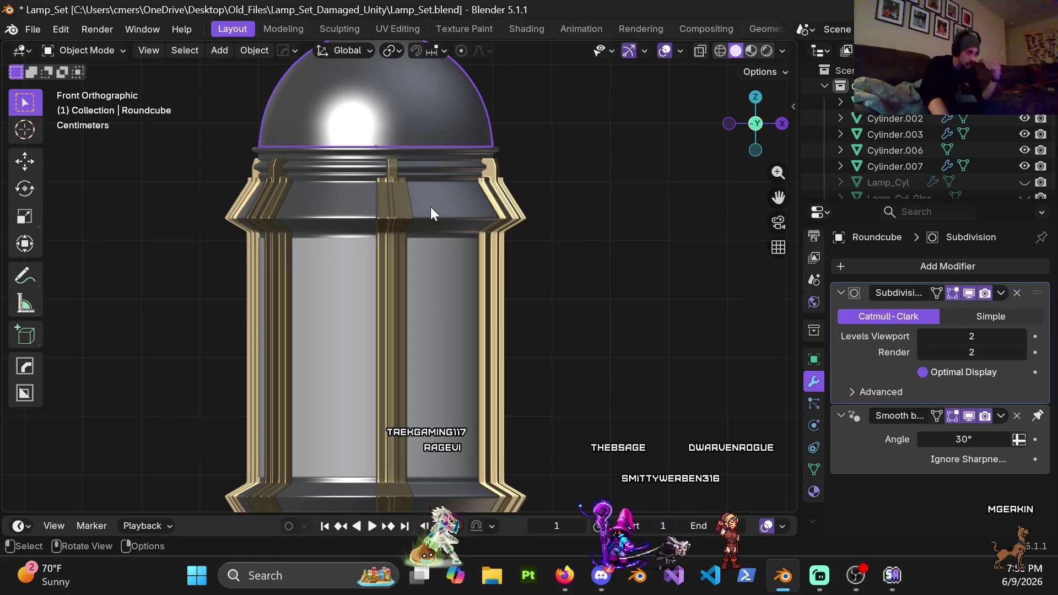
{"action": "middle_click_drag", "start_coordinate": [443, 291], "coordinate": [468, 380], "text": "shift"}
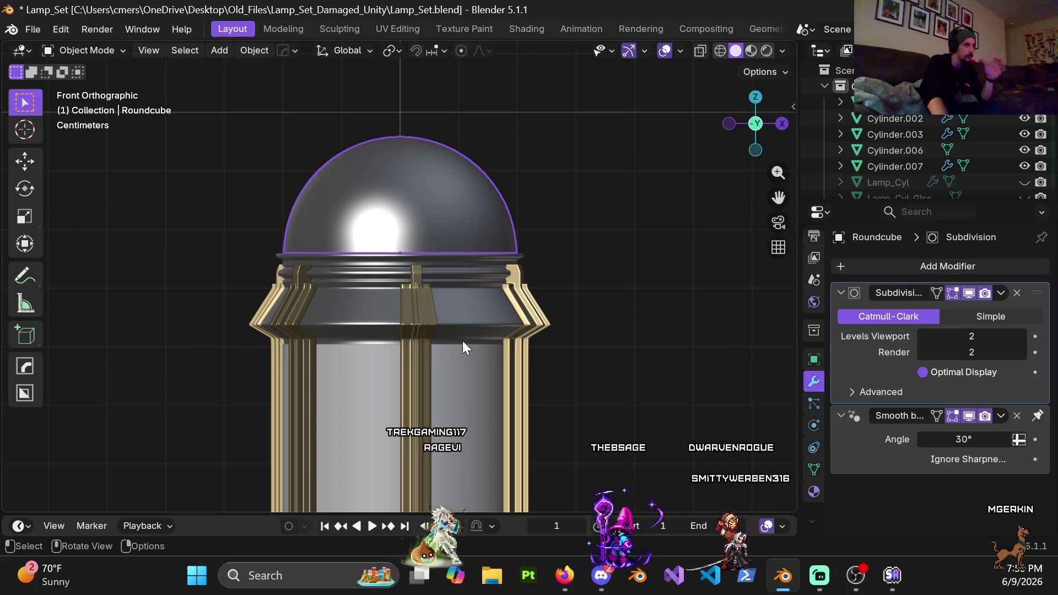
{"action": "scroll", "coordinate": [479, 336], "scroll_direction": "up", "scroll_amount": 1}
{"action": "mouse_move", "coordinate": [493, 315]}
{"action": "middle_mouse_down"}
{"action": "mouse_move", "coordinate": [498, 358]}
{"action": "mouse_move", "coordinate": [616, 193]}
{"action": "middle_mouse_up"}
{"action": "left_click", "coordinate": [615, 190]}
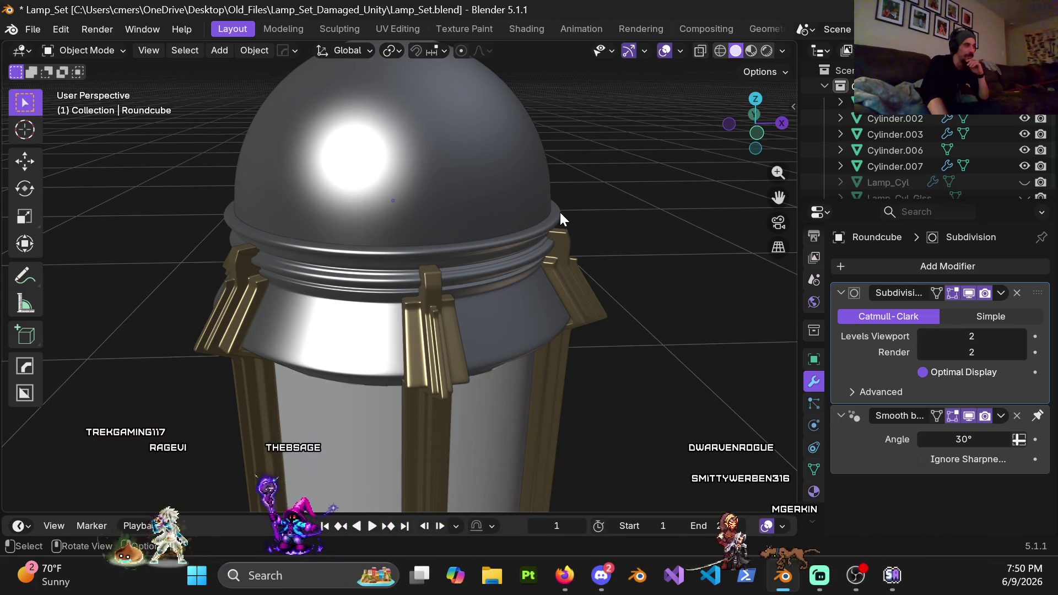
{"action": "left_click", "coordinate": [448, 194]}
{"action": "mouse_move", "coordinate": [448, 194]}
{"action": "middle_mouse_down"}
{"action": "mouse_move", "coordinate": [457, 244]}
{"action": "mouse_move", "coordinate": [443, 243]}
{"action": "middle_mouse_up"}
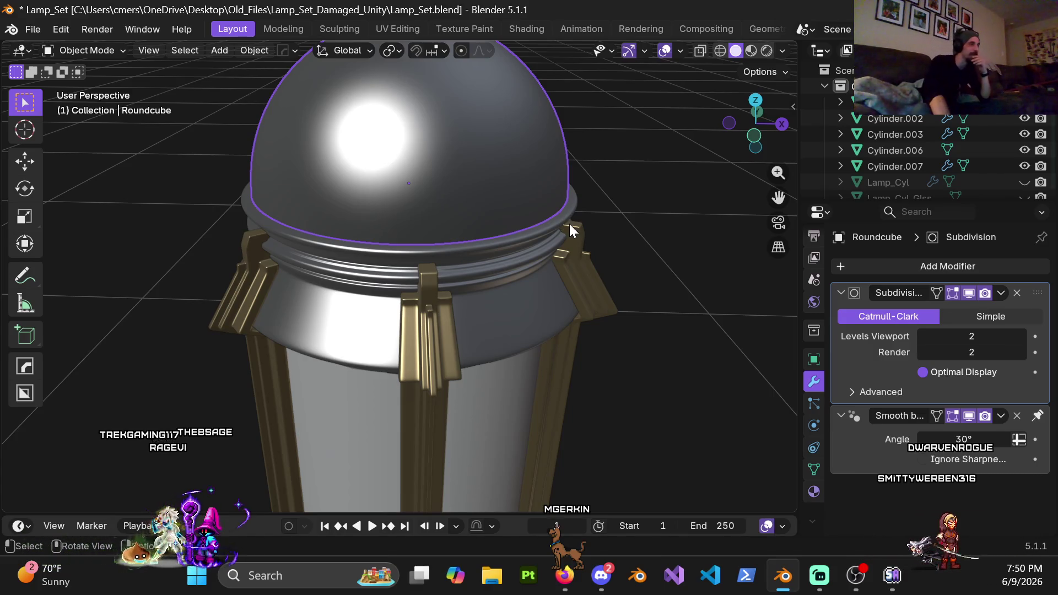
{"action": "middle_click_drag", "start_coordinate": [564, 217], "coordinate": [583, 175]}
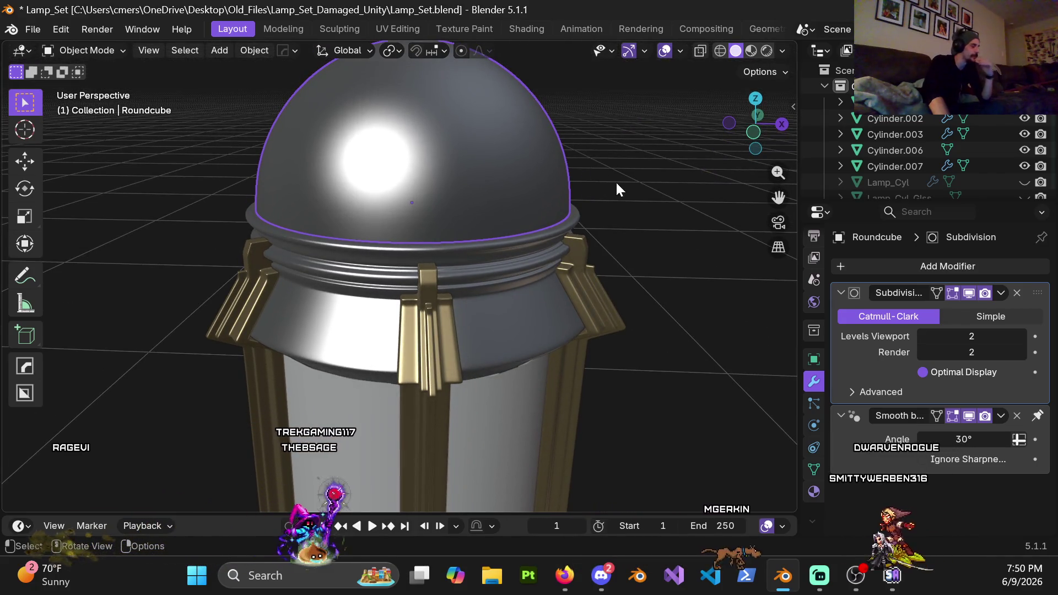
Step: Scale the dome uniformly to 0.9 so it sits inside the cap rim
{"action": "type", "text": "s.9"}
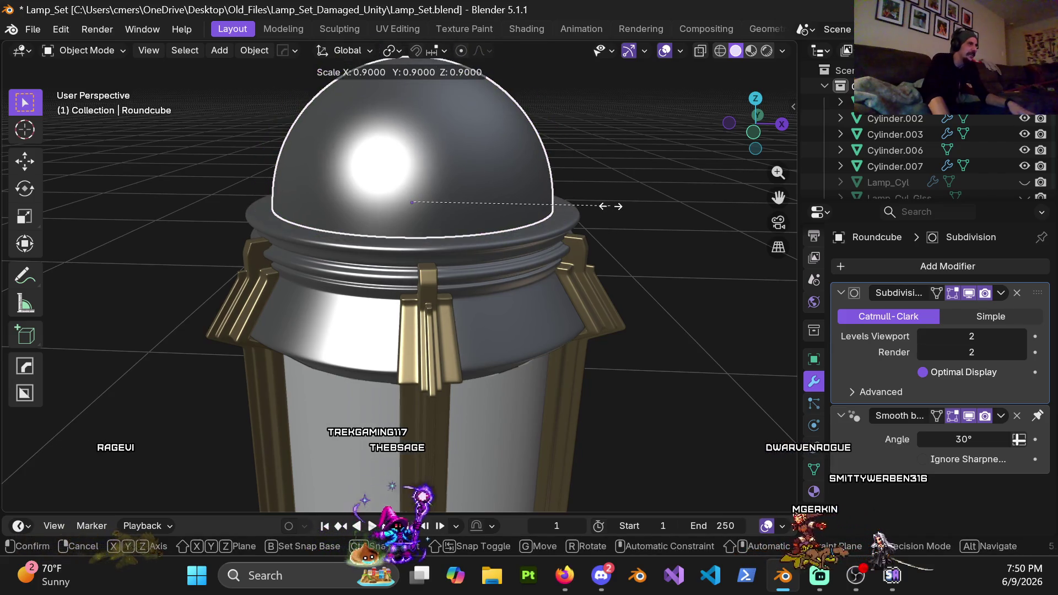
{"action": "key", "text": "Return"}
{"action": "mouse_move", "coordinate": [543, 206]}
{"action": "middle_mouse_down"}
{"action": "mouse_move", "coordinate": [520, 229]}
{"action": "mouse_move", "coordinate": [583, 218]}
{"action": "mouse_move", "coordinate": [593, 227]}
{"action": "mouse_move", "coordinate": [511, 202]}
{"action": "middle_mouse_up"}
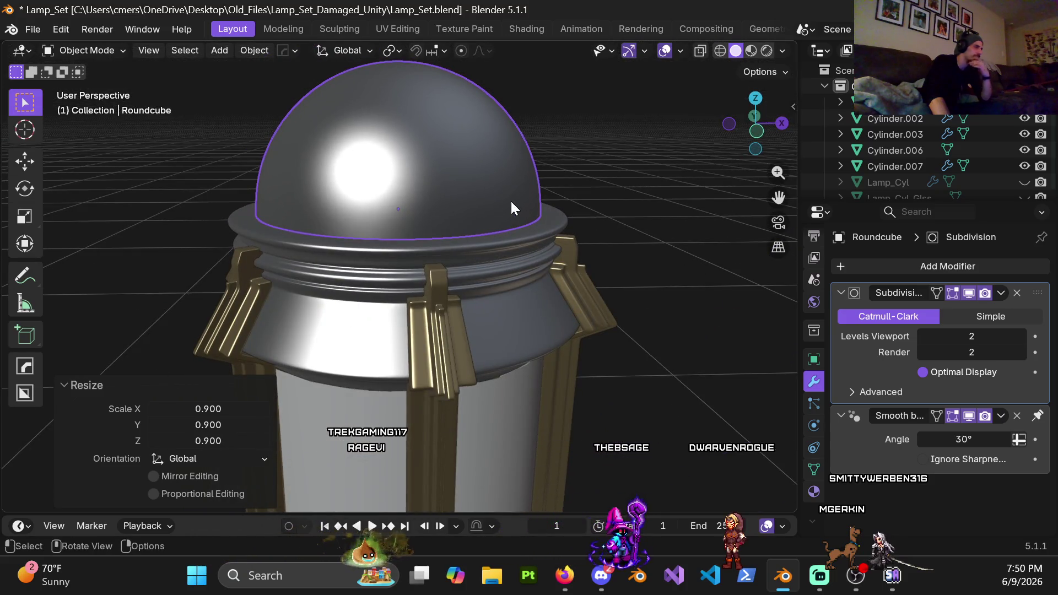
{"action": "scroll", "coordinate": [506, 196], "scroll_direction": "up", "scroll_amount": 3}
{"action": "mouse_move", "coordinate": [480, 257]}
{"action": "middle_mouse_down"}
{"action": "mouse_move", "coordinate": [491, 317]}
{"action": "mouse_move", "coordinate": [471, 274]}
{"action": "mouse_move", "coordinate": [496, 266]}
{"action": "mouse_move", "coordinate": [511, 280]}
{"action": "mouse_move", "coordinate": [508, 227]}
{"action": "middle_mouse_up"}
{"action": "left_click", "coordinate": [643, 148]}
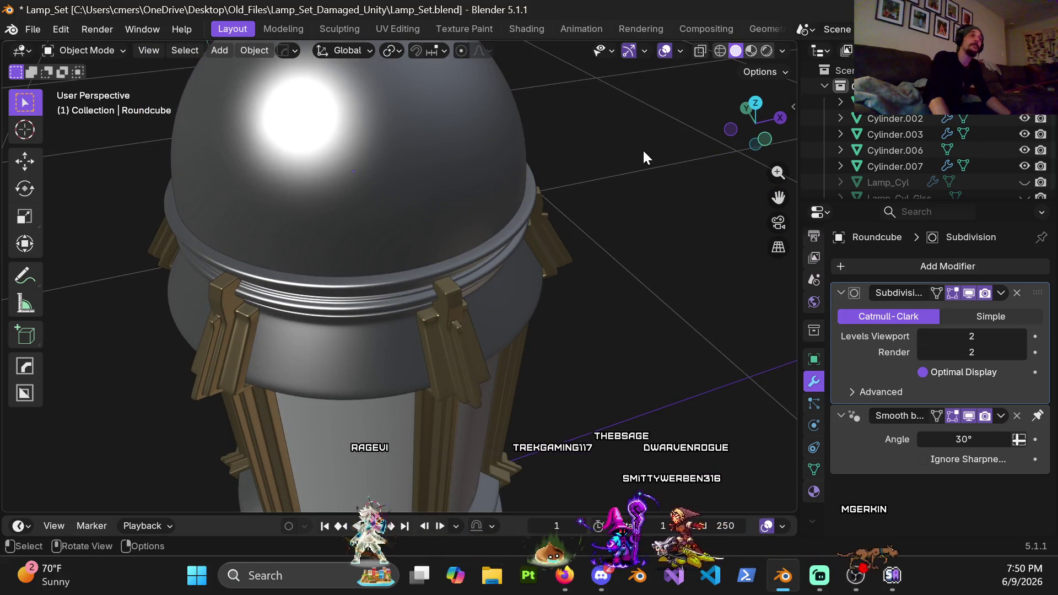
Step: In Edit Mode, select the dome's base face loop and duplicate it in place
{"action": "key", "text": "Tab"}
{"action": "mouse_move", "coordinate": [489, 228]}
{"action": "middle_mouse_down"}
{"action": "mouse_move", "coordinate": [482, 202]}
{"action": "mouse_move", "coordinate": [449, 199]}
{"action": "mouse_move", "coordinate": [437, 190]}
{"action": "mouse_move", "coordinate": [454, 189]}
{"action": "mouse_move", "coordinate": [423, 176]}
{"action": "mouse_move", "coordinate": [453, 219]}
{"action": "middle_mouse_up"}
{"action": "key", "text": "3"}
{"action": "left_click", "coordinate": [425, 189], "text": "alt"}
{"action": "key", "text": "g"}
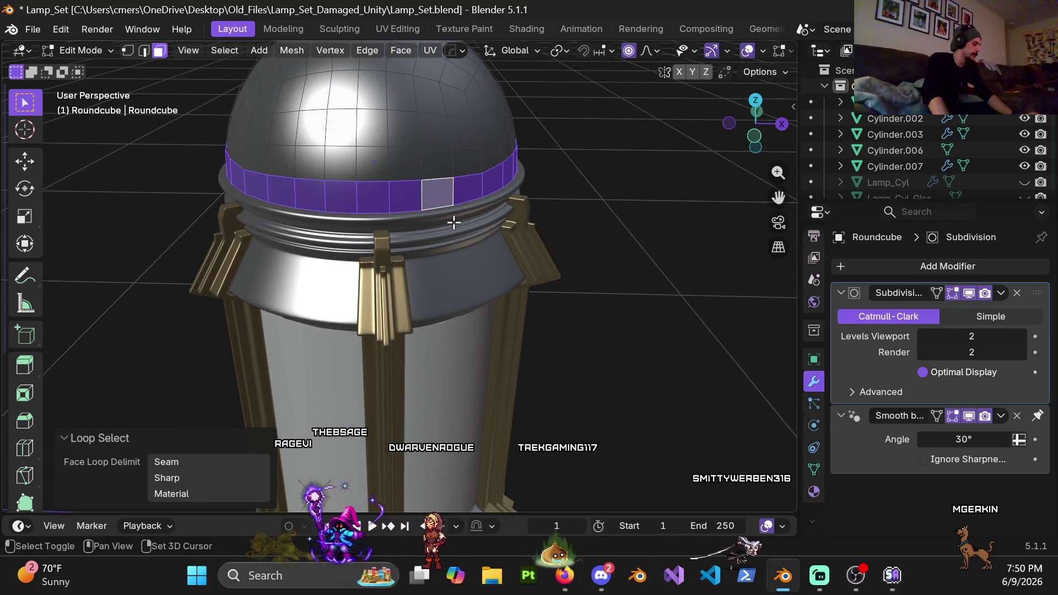
{"action": "right_click", "coordinate": [454, 220]}
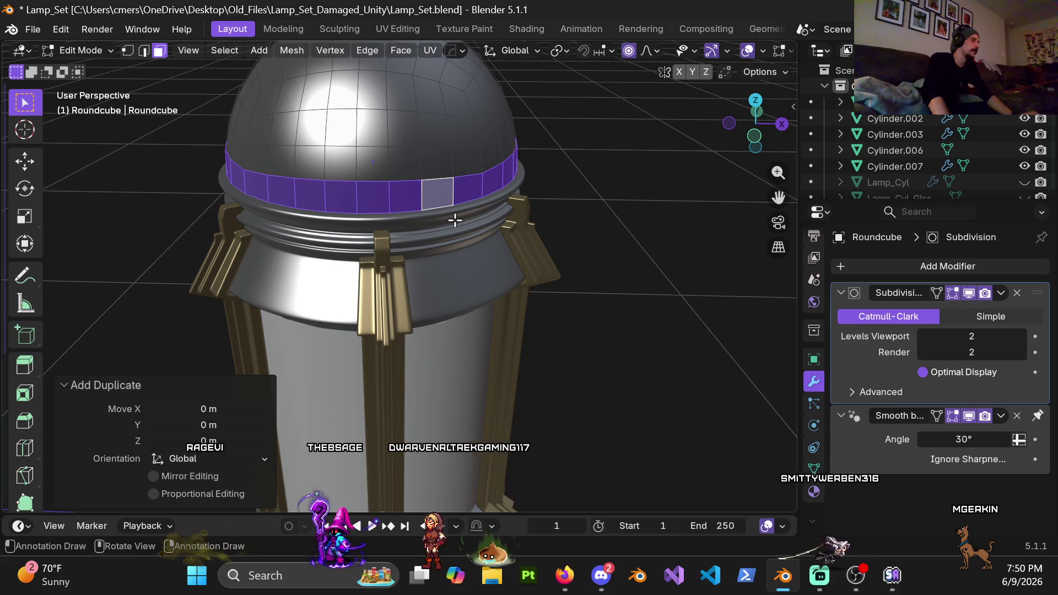
{"action": "key", "text": "s"}
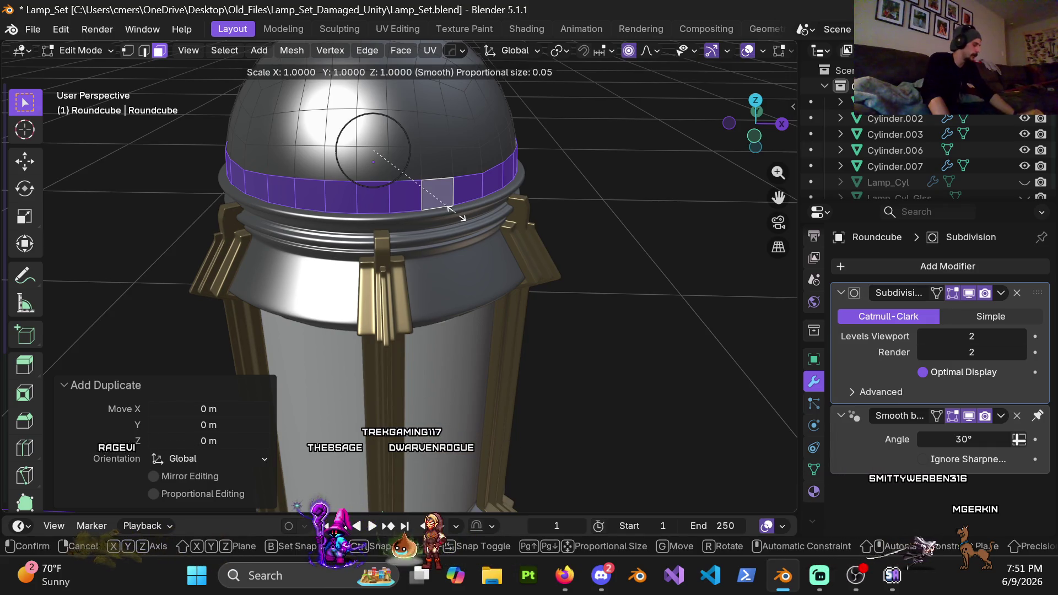
{"action": "right_click", "coordinate": [456, 213]}
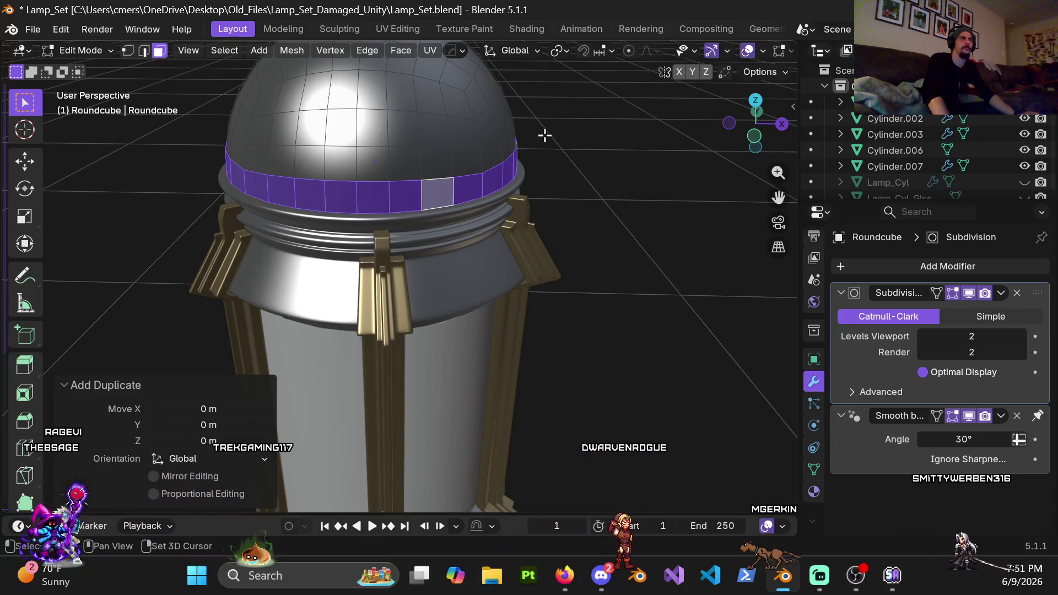
{"action": "middle_click_drag", "start_coordinate": [545, 135], "coordinate": [550, 245], "text": "shift"}
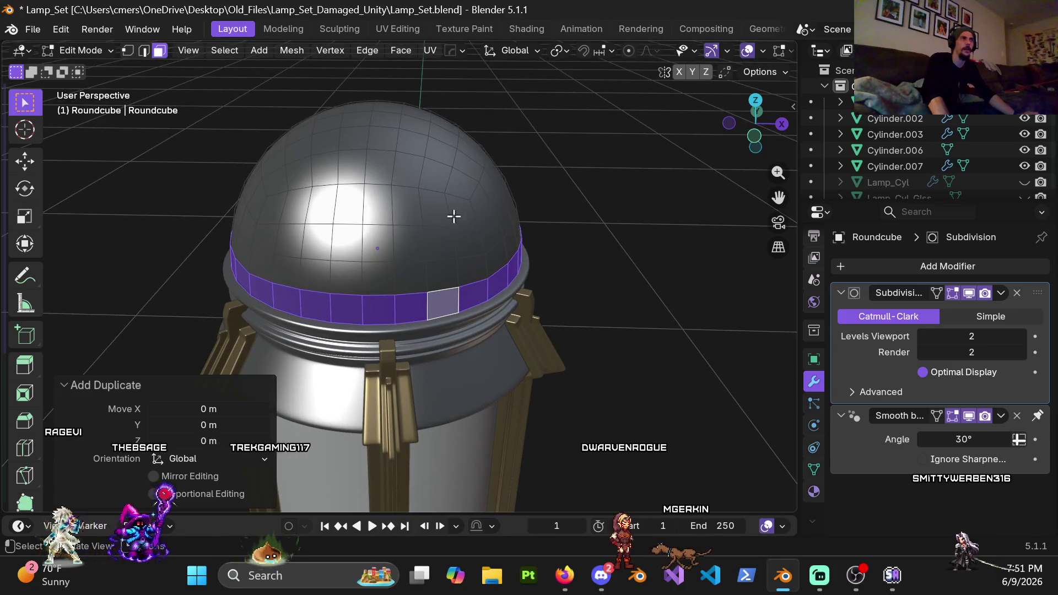
{"action": "middle_click_drag", "start_coordinate": [453, 216], "coordinate": [485, 201], "text": "shift"}
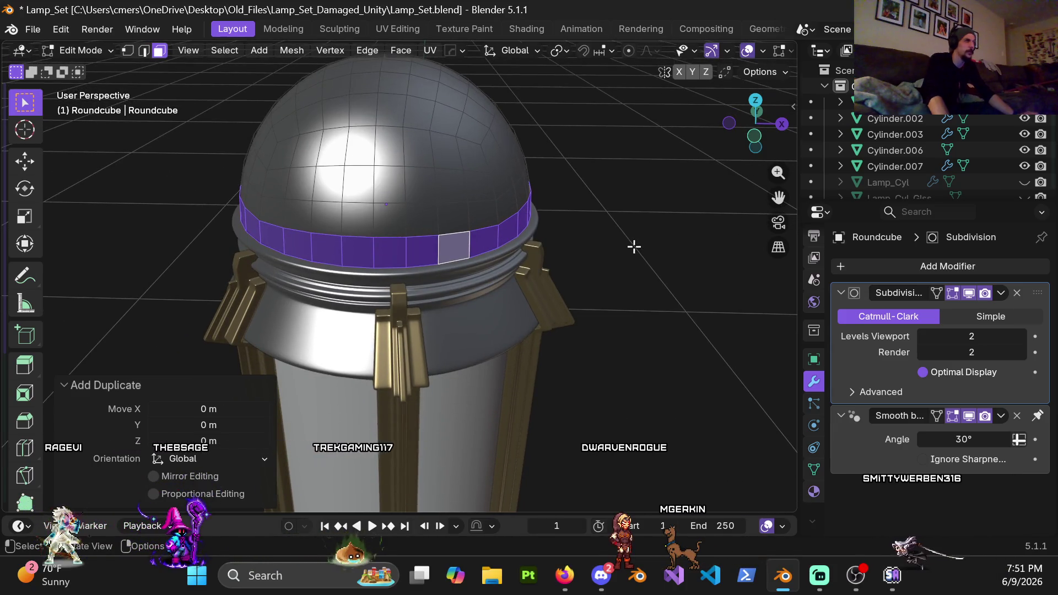
Step: Widen the duplicated ring to 1.031 horizontally and separate it into its own object
{"action": "key", "text": "s"}
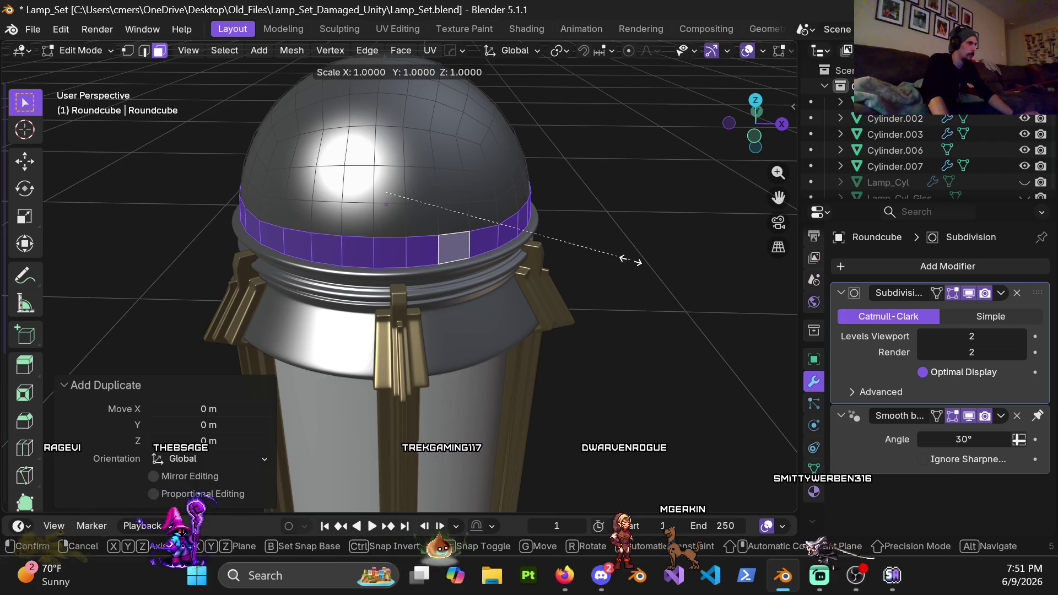
{"action": "key", "text": "shift+z"}
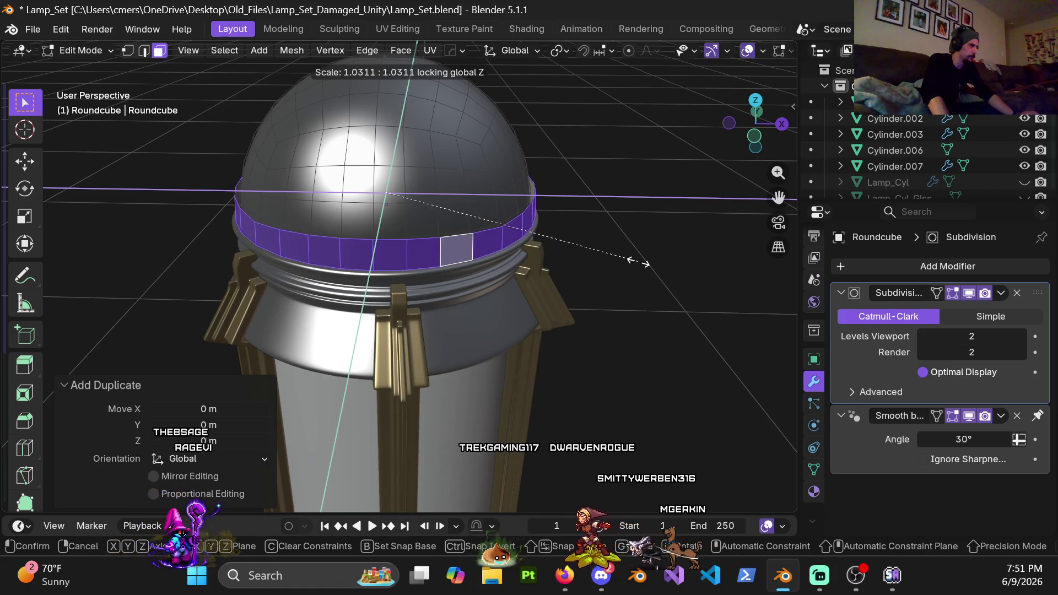
{"action": "left_click", "coordinate": [639, 261]}
{"action": "mouse_move", "coordinate": [389, 233]}
{"action": "middle_mouse_down"}
{"action": "mouse_move", "coordinate": [494, 267]}
{"action": "mouse_move", "coordinate": [578, 247]}
{"action": "mouse_move", "coordinate": [562, 217]}
{"action": "mouse_move", "coordinate": [333, 215]}
{"action": "mouse_move", "coordinate": [420, 214]}
{"action": "middle_mouse_up"}
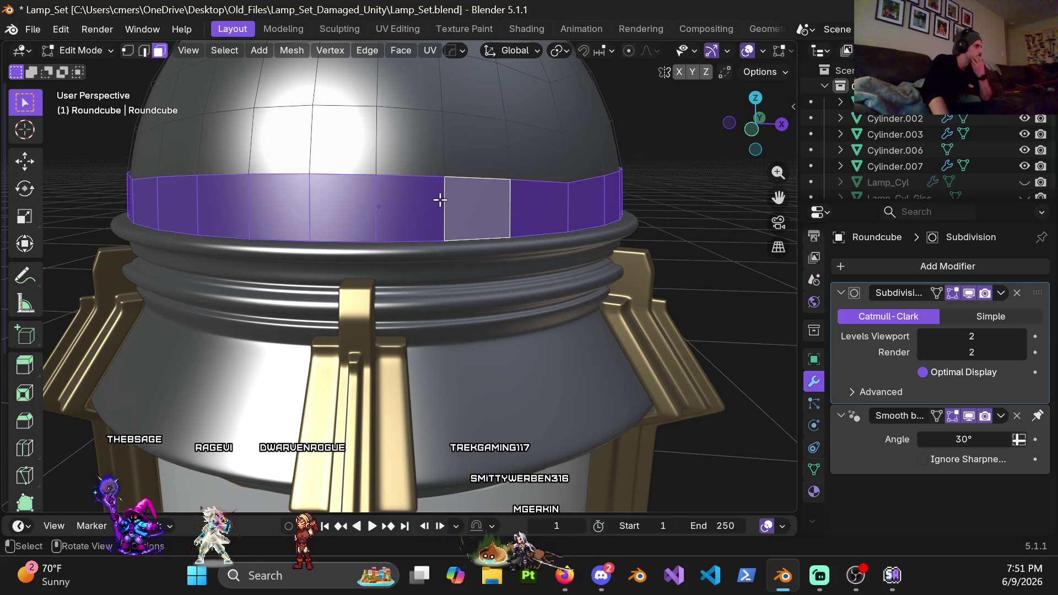
{"action": "key", "text": "p"}
{"action": "left_click", "coordinate": [439, 197]}
{"action": "key", "text": "Tab"}
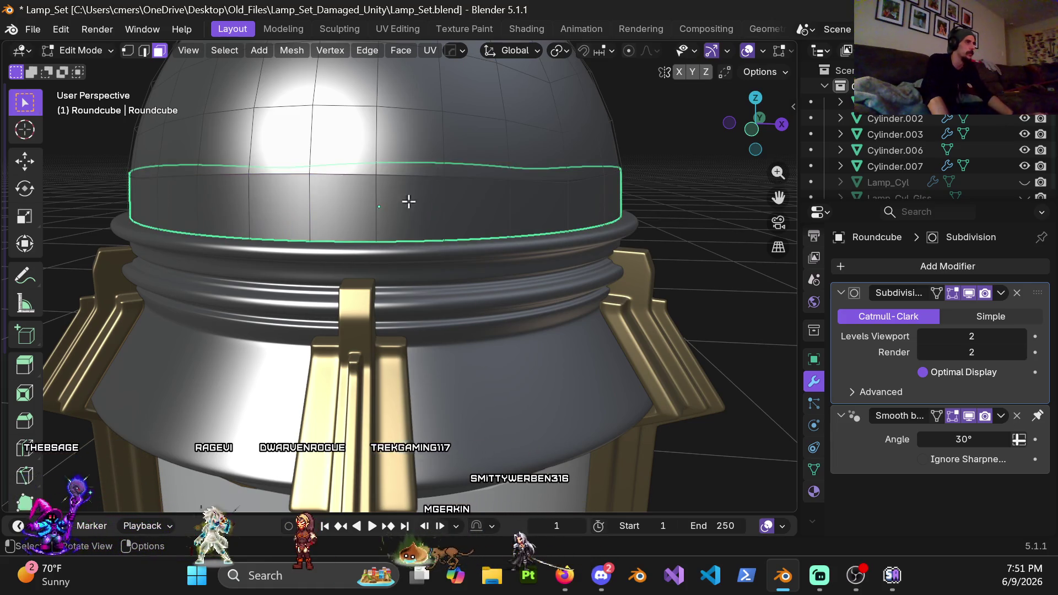
{"action": "left_click", "coordinate": [402, 197]}
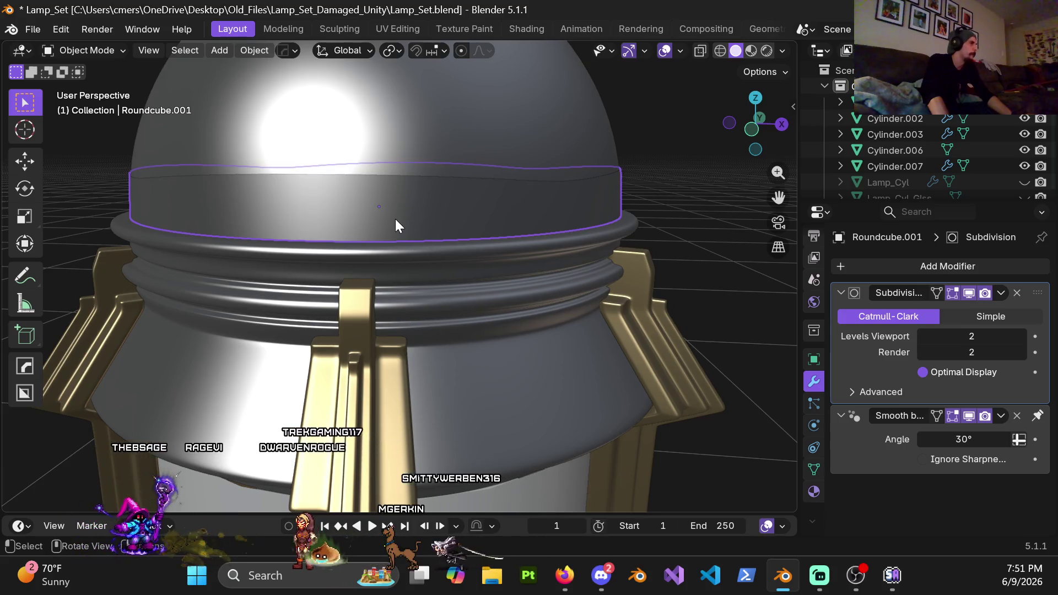
Step: Flatten the ring's top edge loop to zero height on Z
{"action": "key", "text": "Tab"}
{"action": "left_click", "coordinate": [416, 174], "text": "alt"}
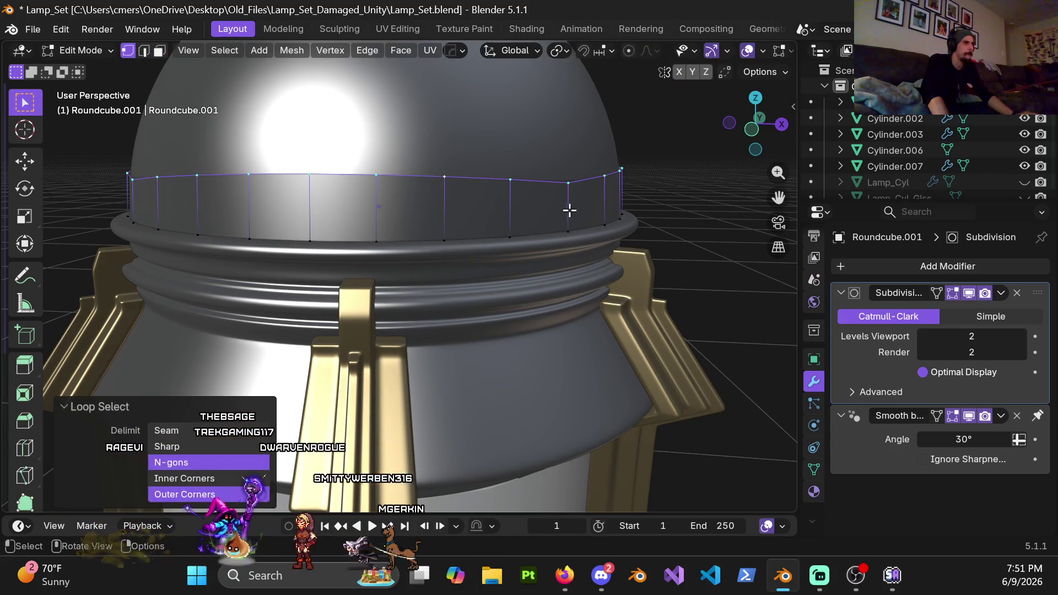
{"action": "key", "text": "s"}
{"action": "key", "text": "z"}
{"action": "key", "text": "Return"}
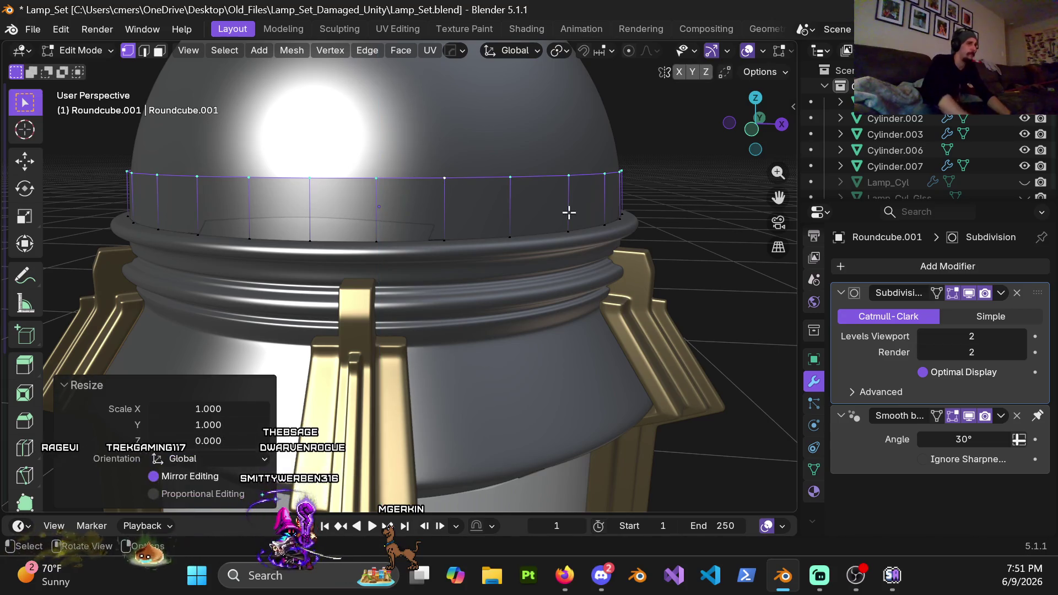
{"action": "mouse_move", "coordinate": [532, 205]}
{"action": "middle_mouse_down"}
{"action": "mouse_move", "coordinate": [602, 234]}
{"action": "mouse_move", "coordinate": [659, 217]}
{"action": "mouse_move", "coordinate": [603, 229]}
{"action": "mouse_move", "coordinate": [588, 206]}
{"action": "mouse_move", "coordinate": [602, 202]}
{"action": "mouse_move", "coordinate": [552, 232]}
{"action": "mouse_move", "coordinate": [598, 201]}
{"action": "mouse_move", "coordinate": [546, 226]}
{"action": "mouse_move", "coordinate": [567, 303]}
{"action": "mouse_move", "coordinate": [615, 263]}
{"action": "mouse_move", "coordinate": [600, 239]}
{"action": "mouse_move", "coordinate": [489, 200]}
{"action": "mouse_move", "coordinate": [472, 184]}
{"action": "mouse_move", "coordinate": [345, 275]}
{"action": "mouse_move", "coordinate": [281, 267]}
{"action": "mouse_move", "coordinate": [425, 198]}
{"action": "mouse_move", "coordinate": [503, 181]}
{"action": "mouse_move", "coordinate": [550, 279]}
{"action": "mouse_move", "coordinate": [597, 284]}
{"action": "middle_mouse_up"}
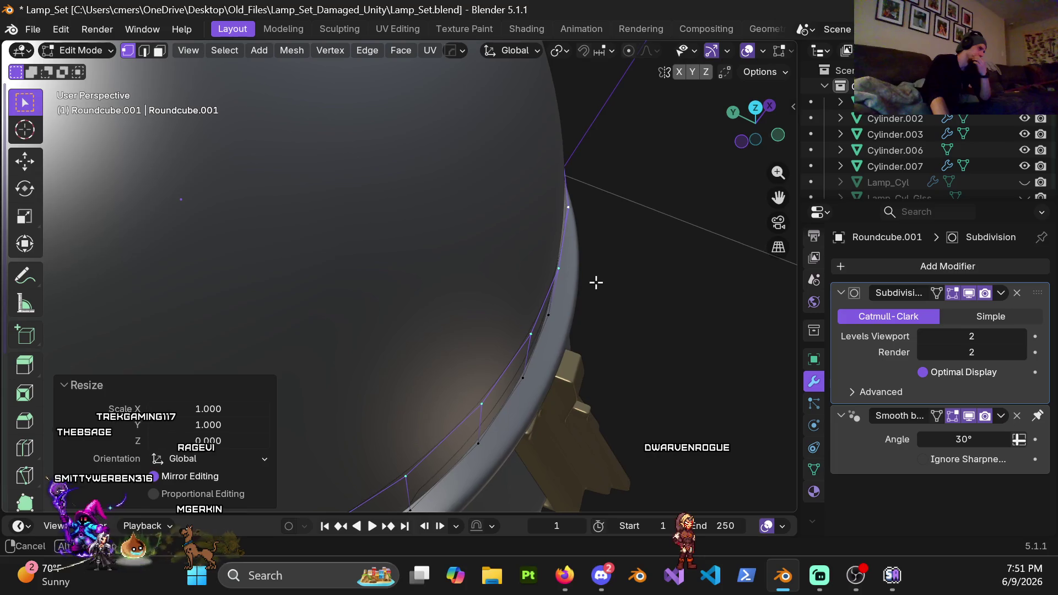
{"action": "middle_click_drag", "start_coordinate": [596, 283], "coordinate": [475, 235]}
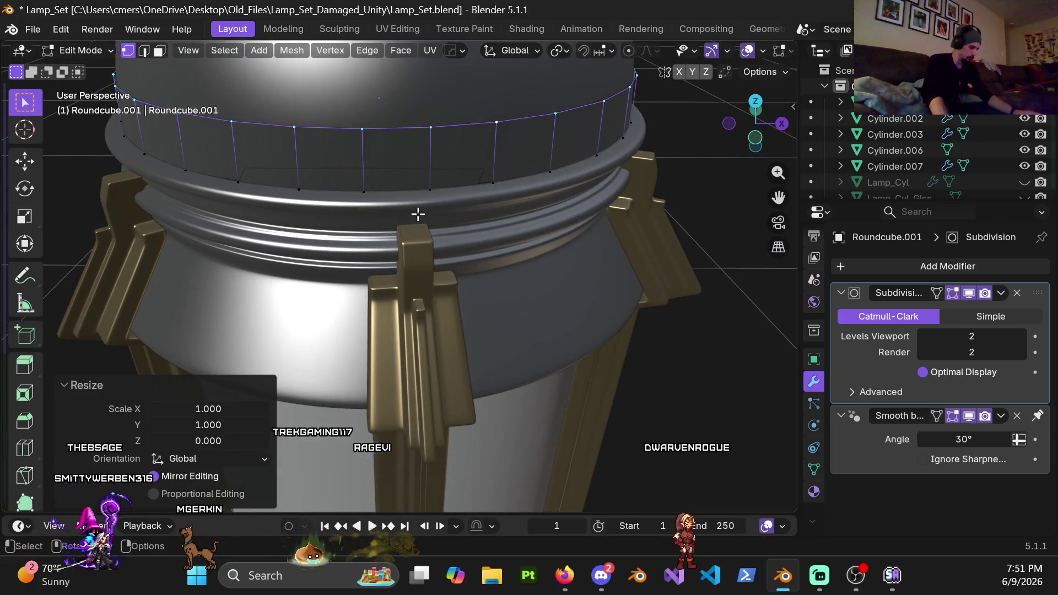
Step: Extrude the band faces outward along their normals into a thick collar
{"action": "key", "text": "3"}
{"action": "left_click", "coordinate": [364, 166], "text": "alt"}
{"action": "middle_click_drag", "start_coordinate": [364, 166], "coordinate": [476, 228]}
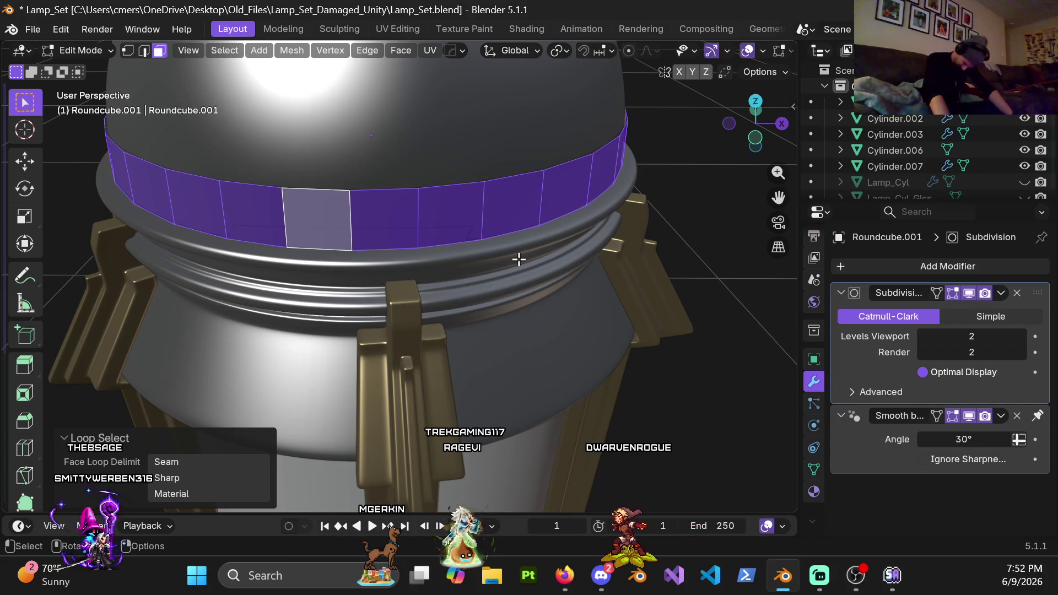
{"action": "middle_click_drag", "start_coordinate": [536, 219], "coordinate": [538, 263], "text": "shift"}
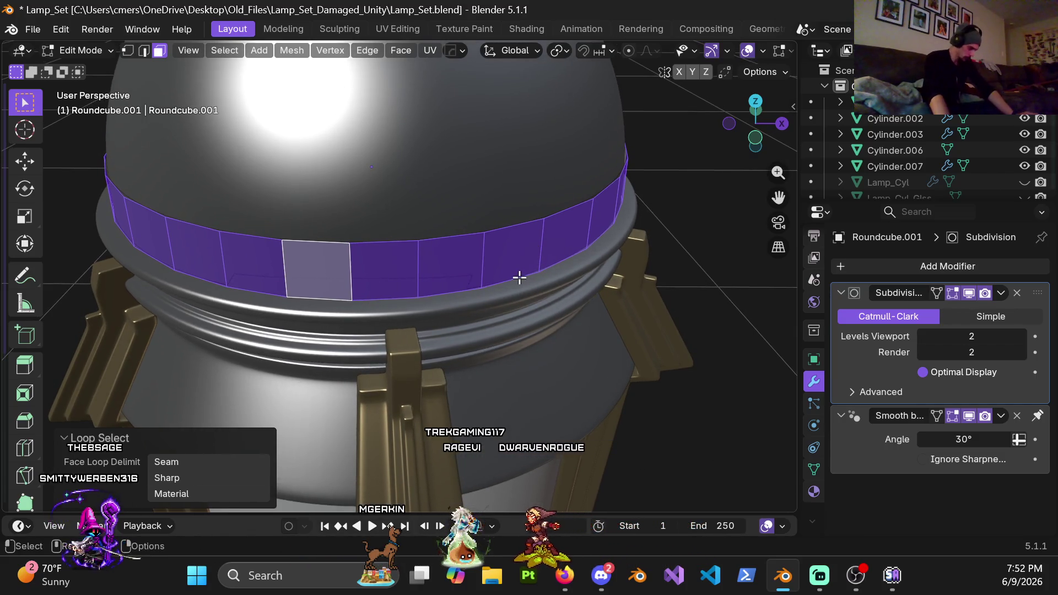
{"action": "key", "text": "alt+e"}
{"action": "left_click", "coordinate": [517, 270]}
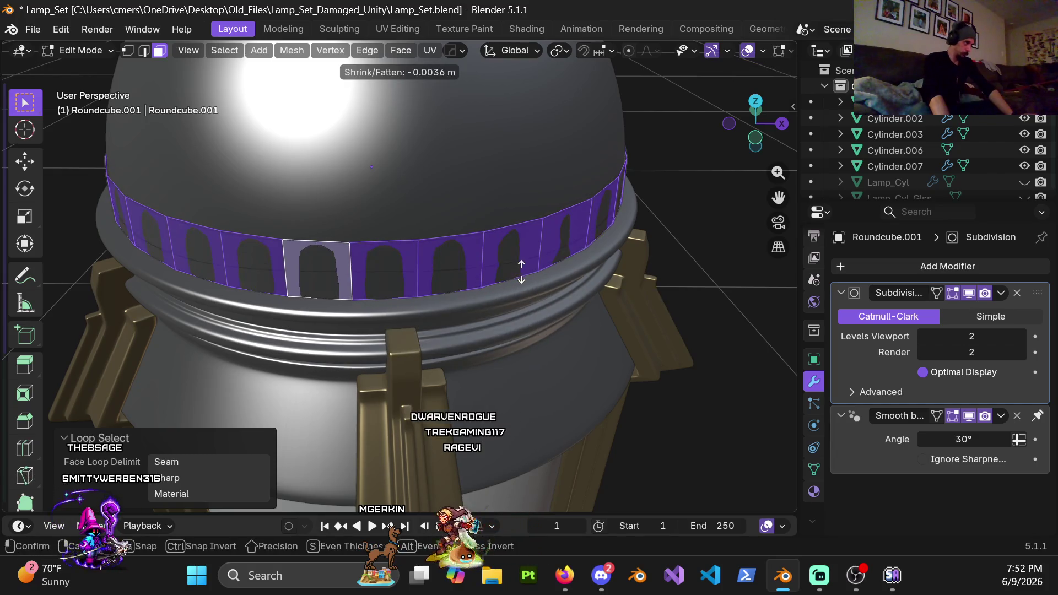
{"action": "left_click", "coordinate": [508, 245]}
{"action": "scroll", "coordinate": [395, 255], "scroll_direction": "up", "scroll_amount": 3}
{"action": "middle_click_drag", "start_coordinate": [396, 254], "coordinate": [574, 279]}
Step: Set the Subdivision modifier's viewport level to 0
{"action": "mouse_move", "coordinate": [974, 336]}
{"action": "left_mouse_down"}
{"action": "mouse_move", "coordinate": [949, 336]}
{"action": "mouse_move", "coordinate": [974, 337]}
{"action": "left_mouse_up"}
{"action": "mouse_move", "coordinate": [621, 278]}
{"action": "middle_mouse_down"}
{"action": "mouse_move", "coordinate": [444, 177]}
{"action": "mouse_move", "coordinate": [596, 227]}
{"action": "mouse_move", "coordinate": [572, 271]}
{"action": "mouse_move", "coordinate": [640, 248]}
{"action": "mouse_move", "coordinate": [320, 259]}
{"action": "middle_mouse_up"}
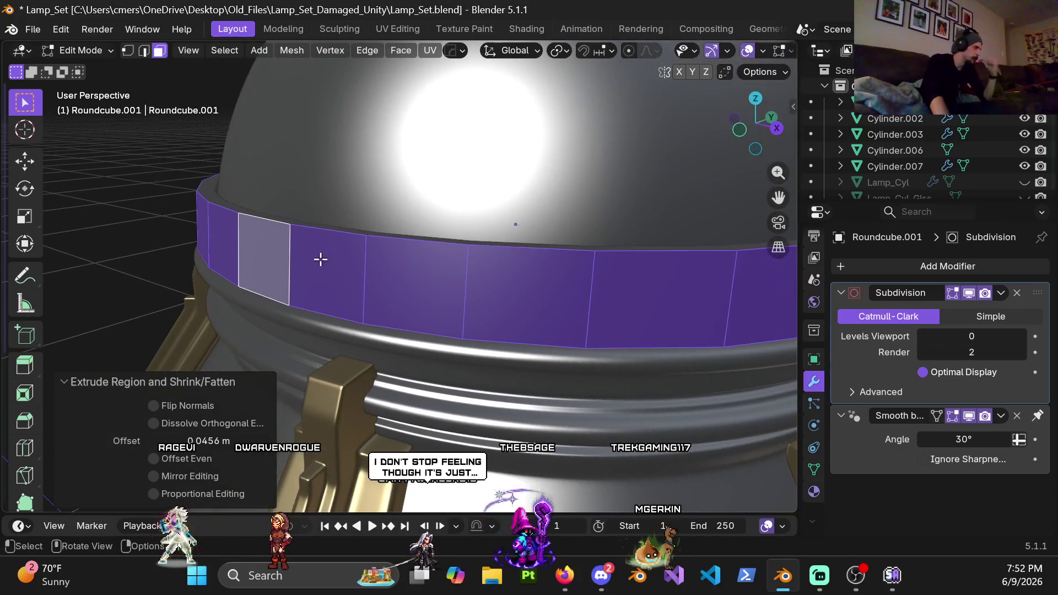
{"action": "scroll", "coordinate": [425, 243], "scroll_direction": "down", "scroll_amount": 8}
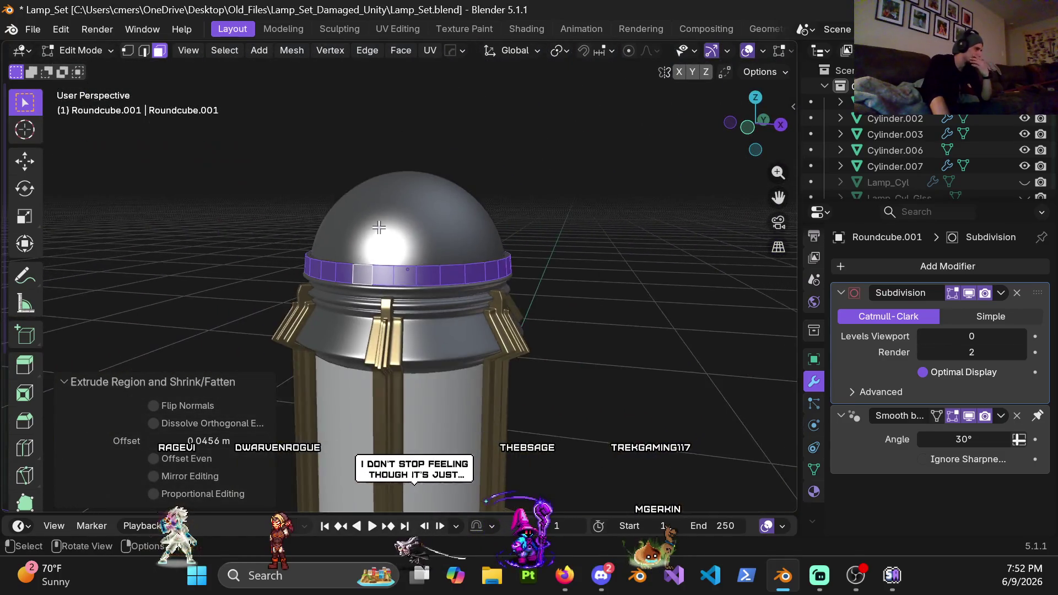
{"action": "mouse_move", "coordinate": [379, 227]}
{"action": "middle_mouse_down"}
{"action": "mouse_move", "coordinate": [425, 189]}
{"action": "mouse_move", "coordinate": [420, 249]}
{"action": "mouse_move", "coordinate": [404, 252]}
{"action": "middle_mouse_up"}
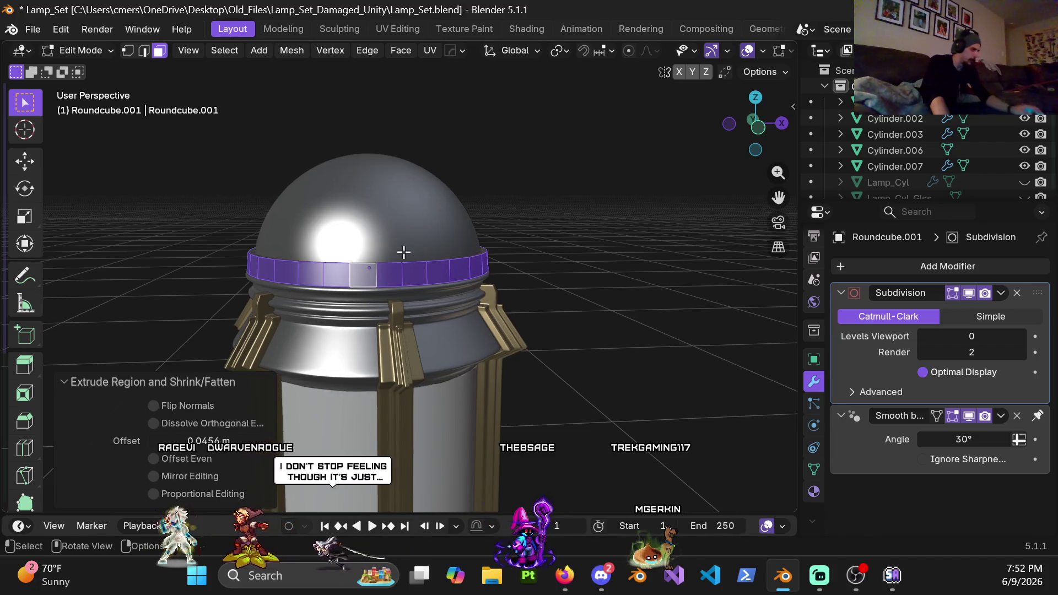
Step: Lower the band's top row of vertices by 0.01 m on Z in front view
{"action": "key", "text": "KP_1"}
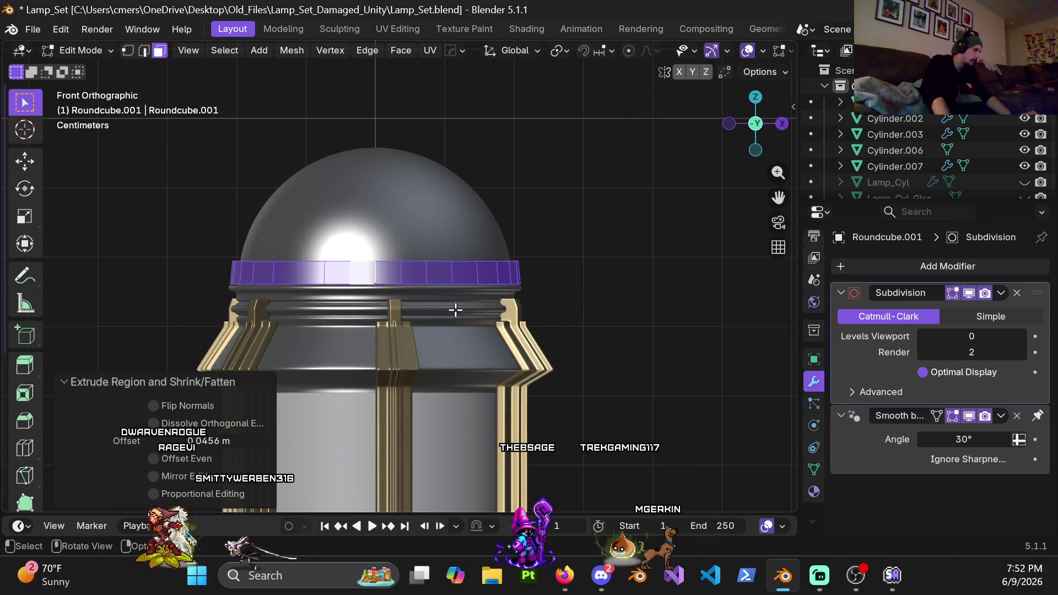
{"action": "key", "text": "shift+z"}
{"action": "key", "text": "1"}
{"action": "left_click_drag", "start_coordinate": [312, 255], "coordinate": [557, 273]}
{"action": "key", "text": "shift+z"}
{"action": "key", "text": "g"}
{"action": "key", "text": "z"}
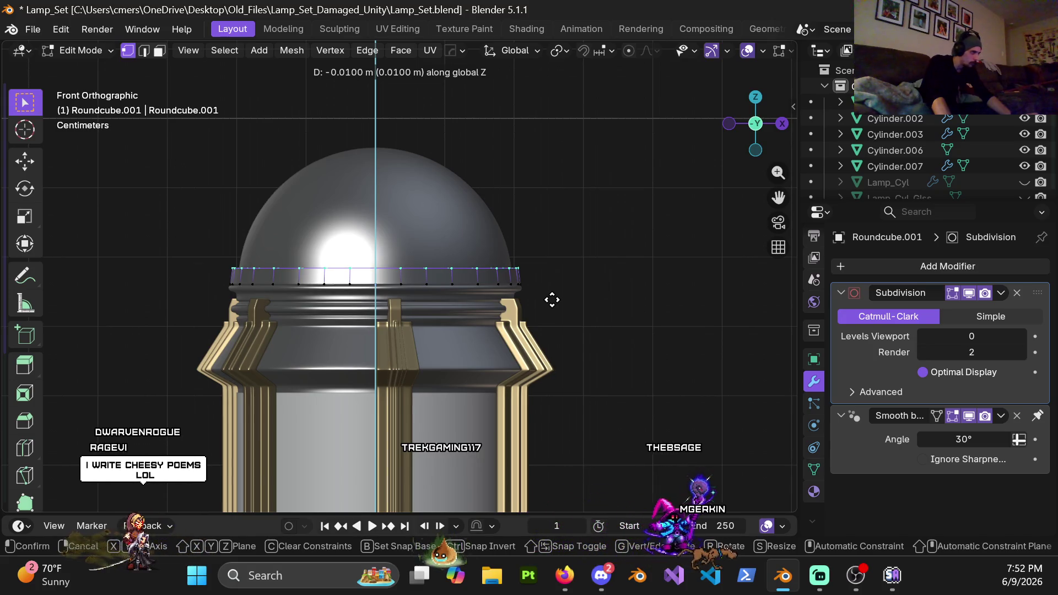
{"action": "left_click", "coordinate": [552, 300]}
{"action": "middle_click_drag", "start_coordinate": [526, 305], "coordinate": [539, 259], "text": "shift"}
{"action": "key", "text": "Tab"}
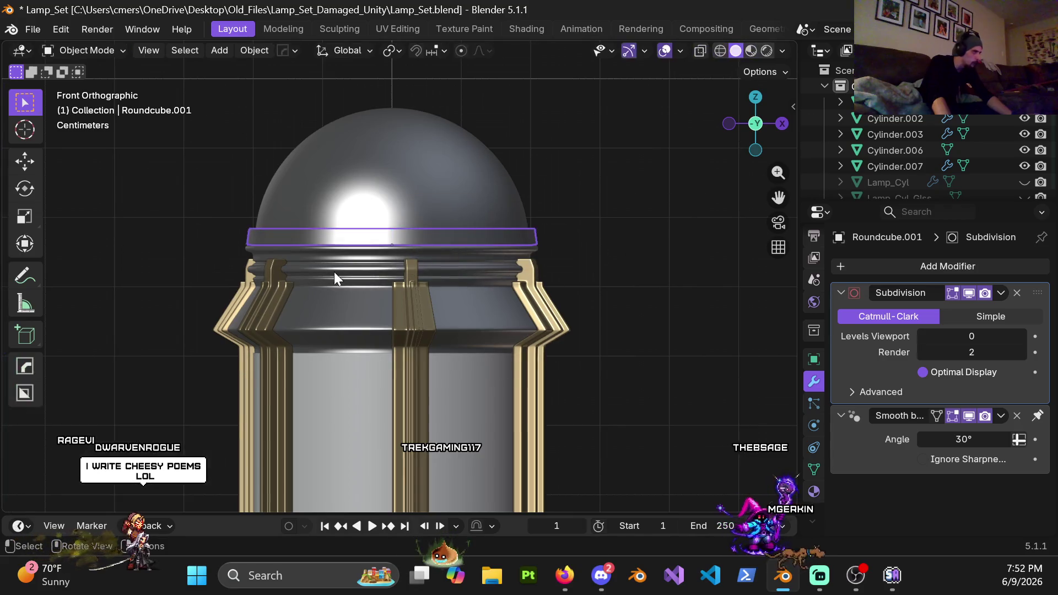
Step: Assign the gold 'Material' to the ring in Material Properties
{"action": "left_click", "coordinate": [815, 491]}
{"action": "left_click", "coordinate": [841, 333]}
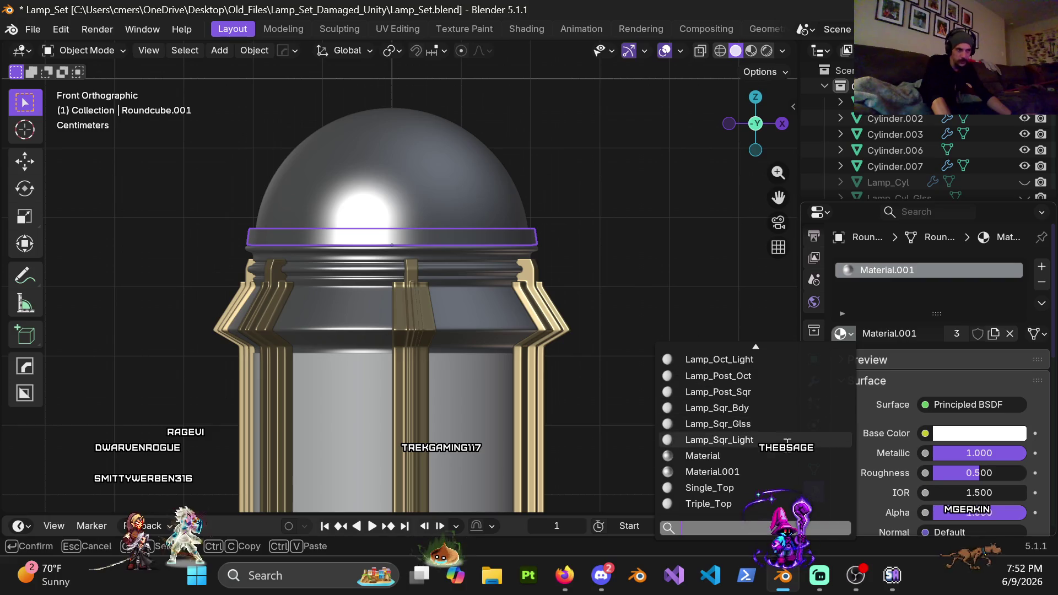
{"action": "left_click", "coordinate": [772, 455]}
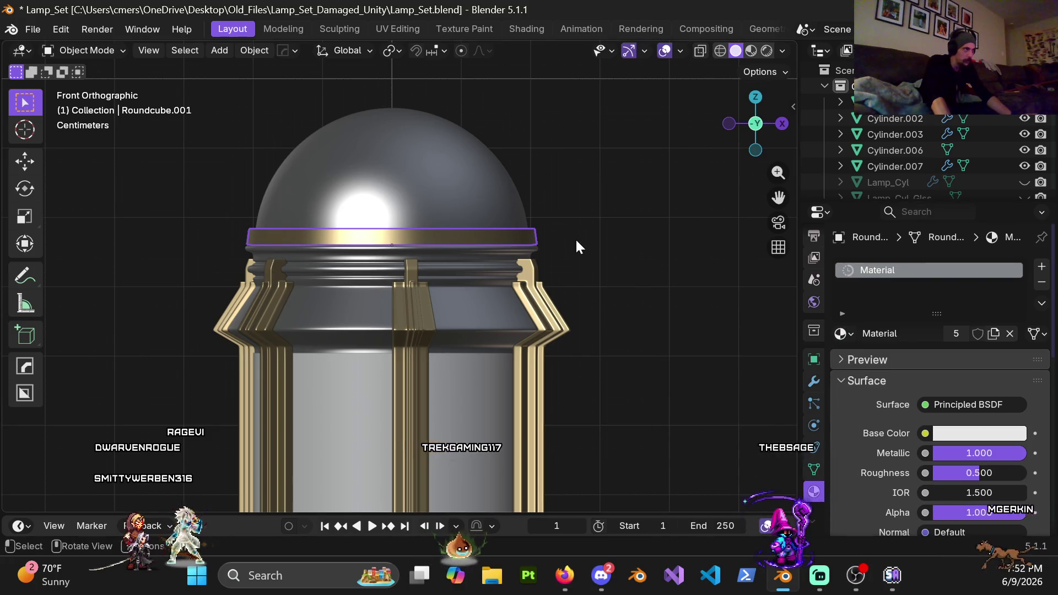
{"action": "left_click", "coordinate": [490, 236]}
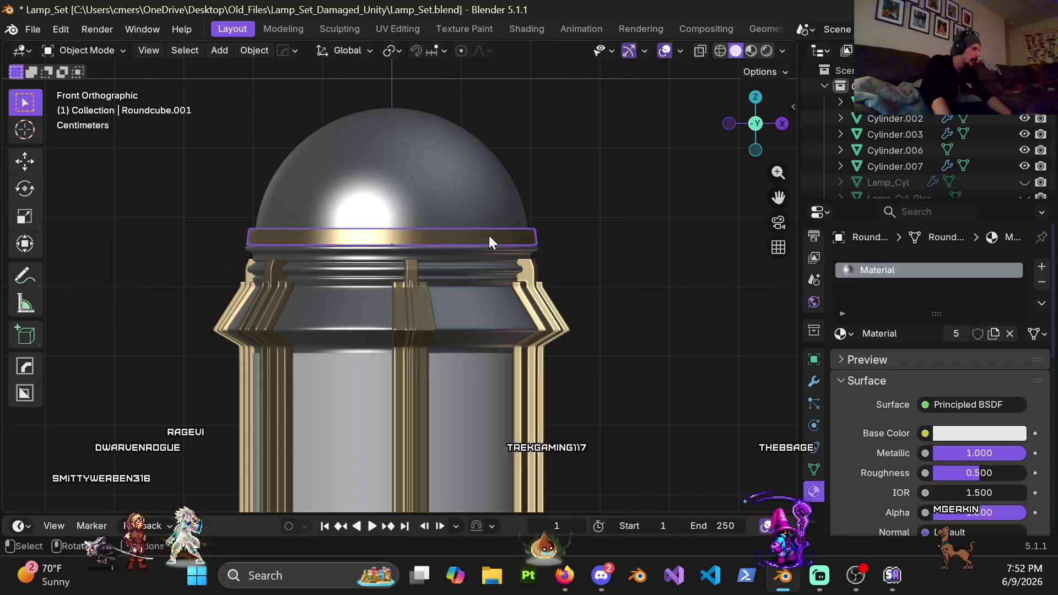
{"action": "scroll", "coordinate": [489, 236], "scroll_direction": "up", "scroll_amount": 5}
{"action": "scroll", "coordinate": [440, 235], "scroll_direction": "up", "scroll_amount": 4}
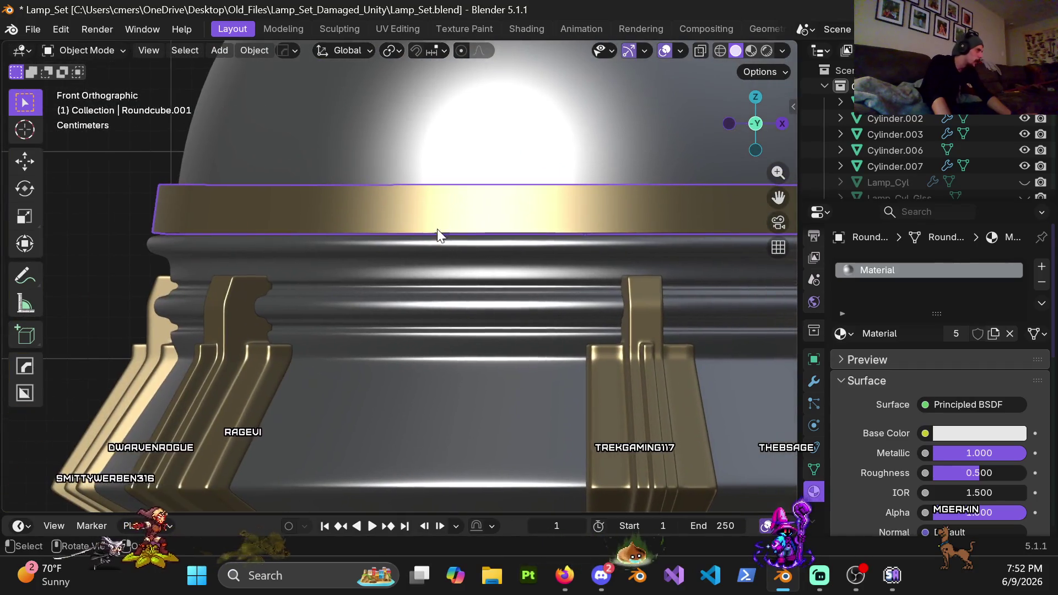
{"action": "scroll", "coordinate": [498, 217], "scroll_direction": "up", "scroll_amount": 2}
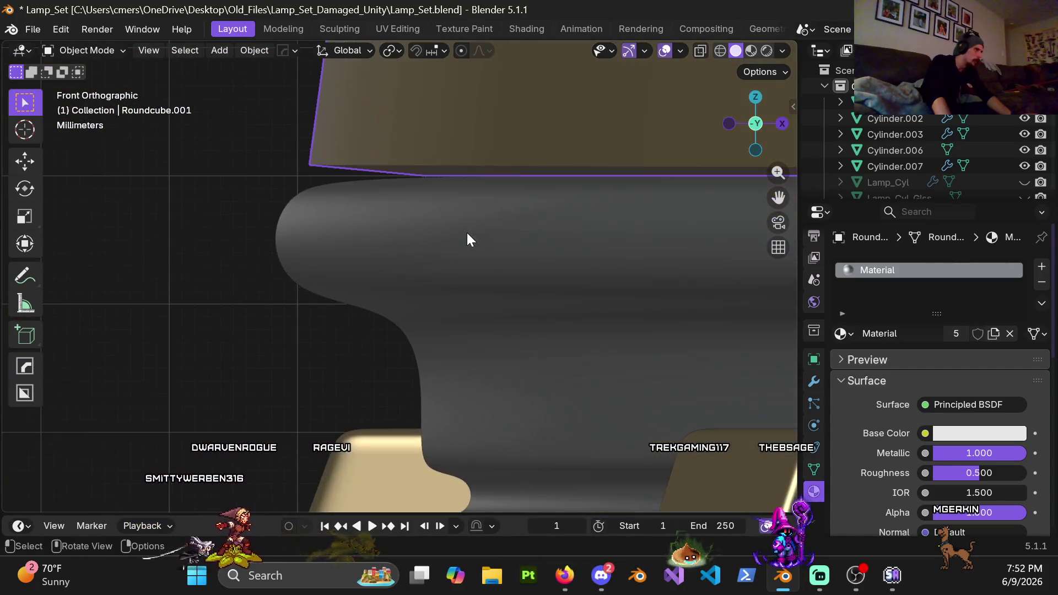
{"action": "key", "text": "z"}
Step: Undo the gold material so the ring keeps Material.001, and re-enter Edit Mode
{"action": "key", "text": "ctrl+Tab"}
{"action": "left_click", "coordinate": [633, 223]}
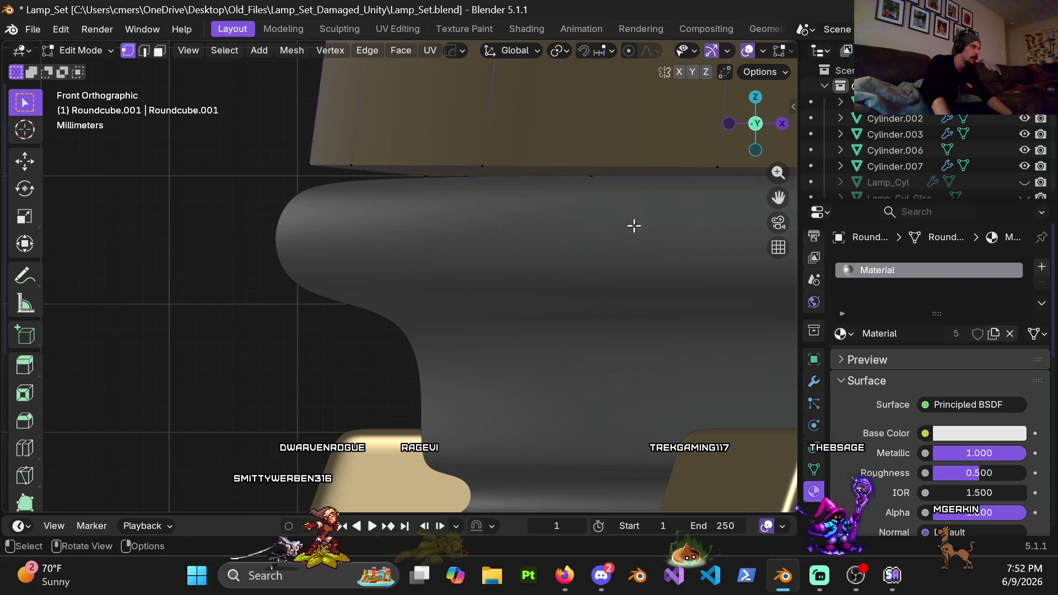
{"action": "mouse_move", "coordinate": [480, 207]}
{"action": "middle_mouse_down"}
{"action": "mouse_move", "coordinate": [515, 191]}
{"action": "mouse_move", "coordinate": [577, 205]}
{"action": "mouse_move", "coordinate": [605, 163]}
{"action": "mouse_move", "coordinate": [652, 217]}
{"action": "mouse_move", "coordinate": [641, 184]}
{"action": "mouse_move", "coordinate": [583, 244]}
{"action": "mouse_move", "coordinate": [522, 217]}
{"action": "mouse_move", "coordinate": [543, 186]}
{"action": "mouse_move", "coordinate": [359, 208]}
{"action": "mouse_move", "coordinate": [602, 252]}
{"action": "mouse_move", "coordinate": [388, 206]}
{"action": "mouse_move", "coordinate": [414, 267]}
{"action": "mouse_move", "coordinate": [411, 248]}
{"action": "middle_mouse_up"}
{"action": "scroll", "coordinate": [582, 244], "scroll_direction": "down", "scroll_amount": 5}
{"action": "key", "text": "Tab"}
{"action": "key", "text": "ctrl+z"}
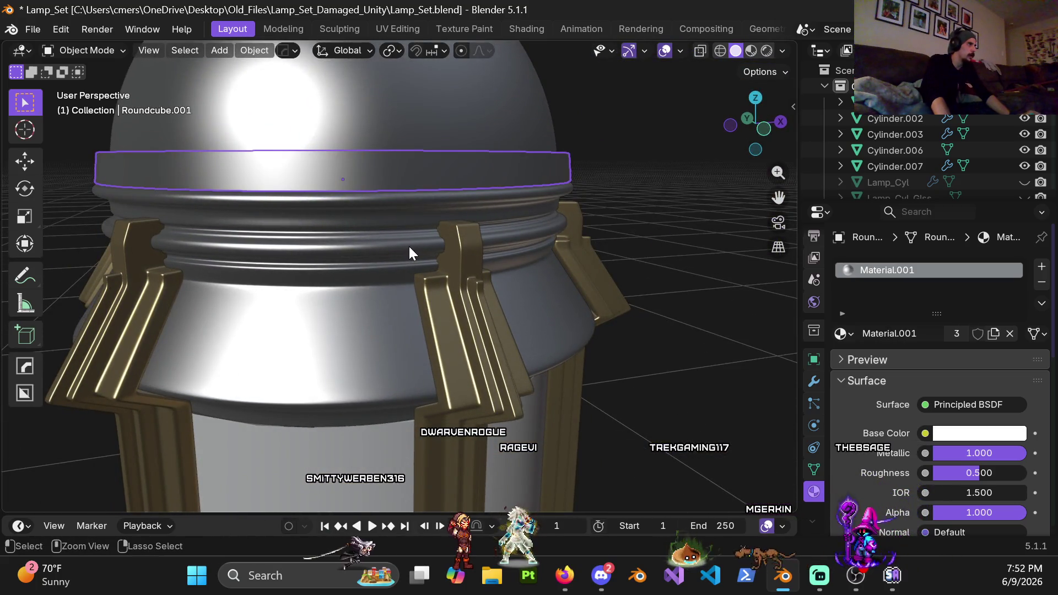
{"action": "key", "text": "Tab"}
Step: Select all band faces and undo the outward extrusion, leaving a thin band
{"action": "key", "text": "a"}
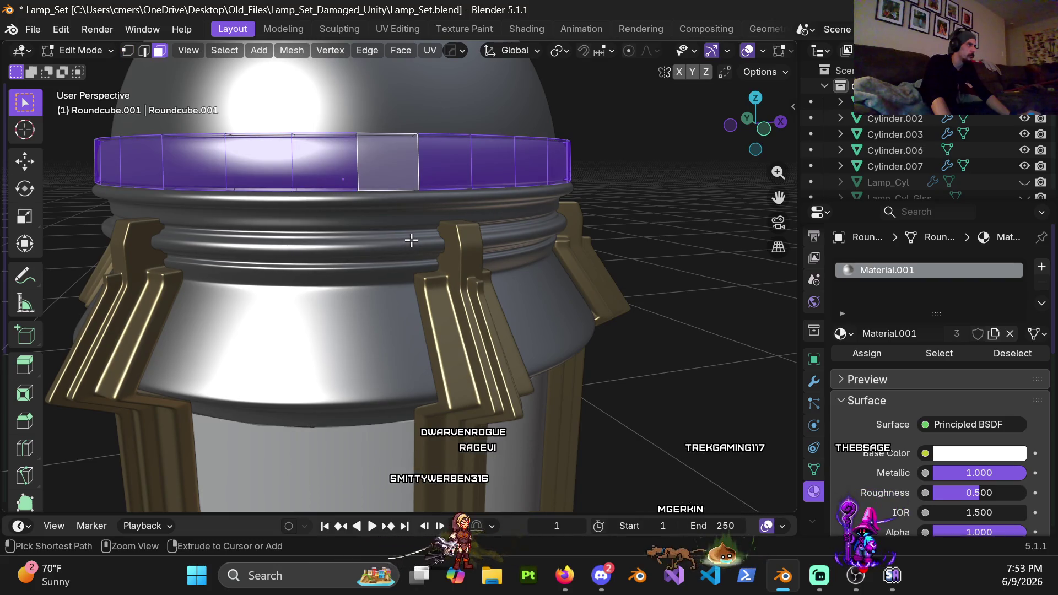
{"action": "key", "text": "ctrl+z"}
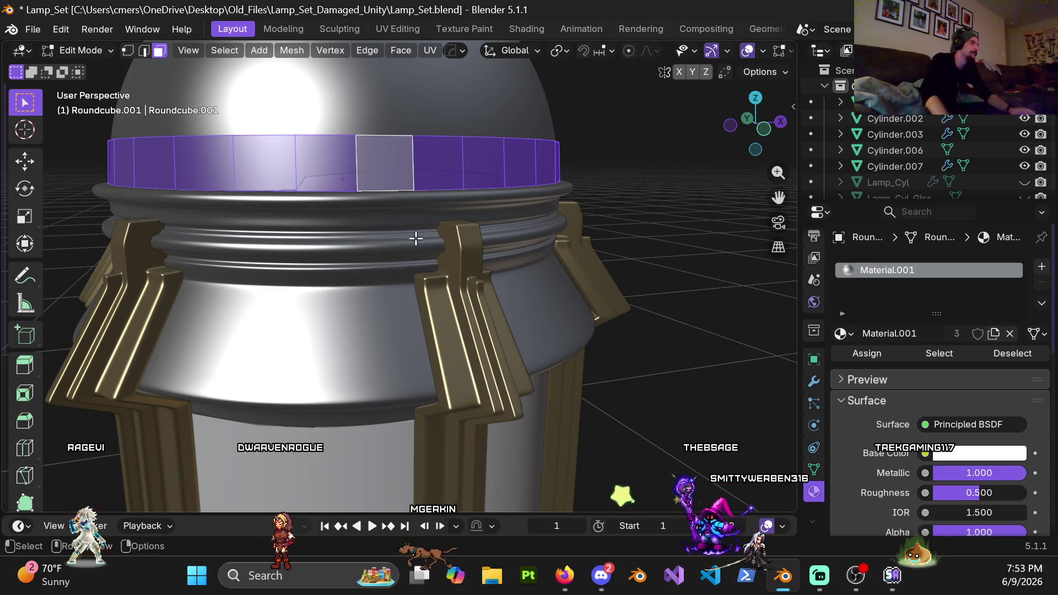
{"action": "mouse_move", "coordinate": [413, 182]}
{"action": "middle_mouse_down"}
{"action": "mouse_move", "coordinate": [456, 234]}
{"action": "mouse_move", "coordinate": [437, 298]}
{"action": "middle_mouse_up"}
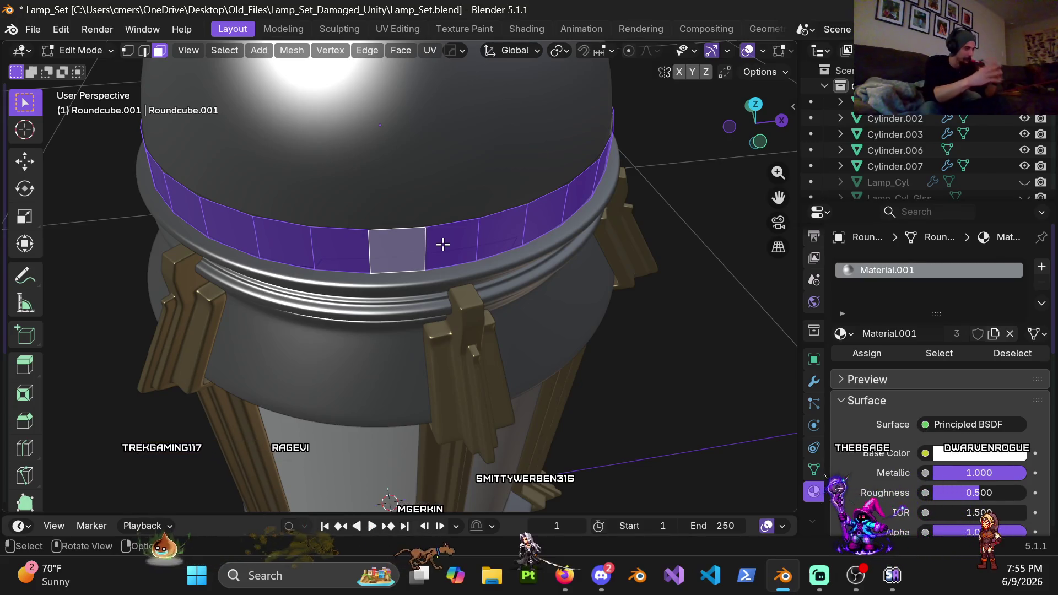
Step: Re-extrude the band faces and scale them outward to 1.044 on X and Y
{"action": "mouse_move", "coordinate": [472, 250]}
{"action": "middle_mouse_down"}
{"action": "mouse_move", "coordinate": [465, 210]}
{"action": "mouse_move", "coordinate": [475, 236]}
{"action": "middle_mouse_up"}
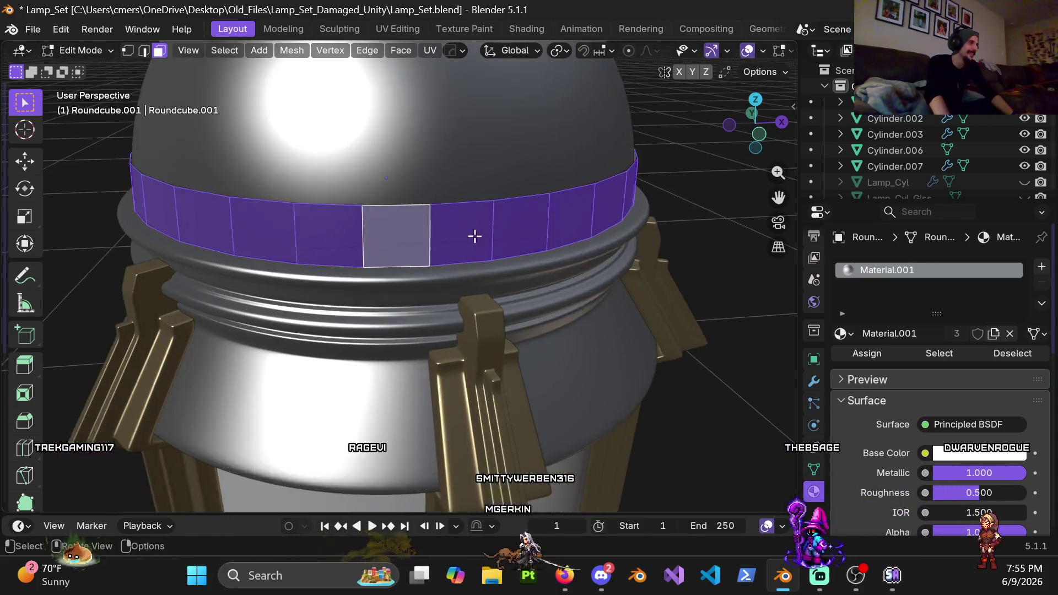
{"action": "scroll", "coordinate": [475, 236], "scroll_direction": "up", "scroll_amount": 2}
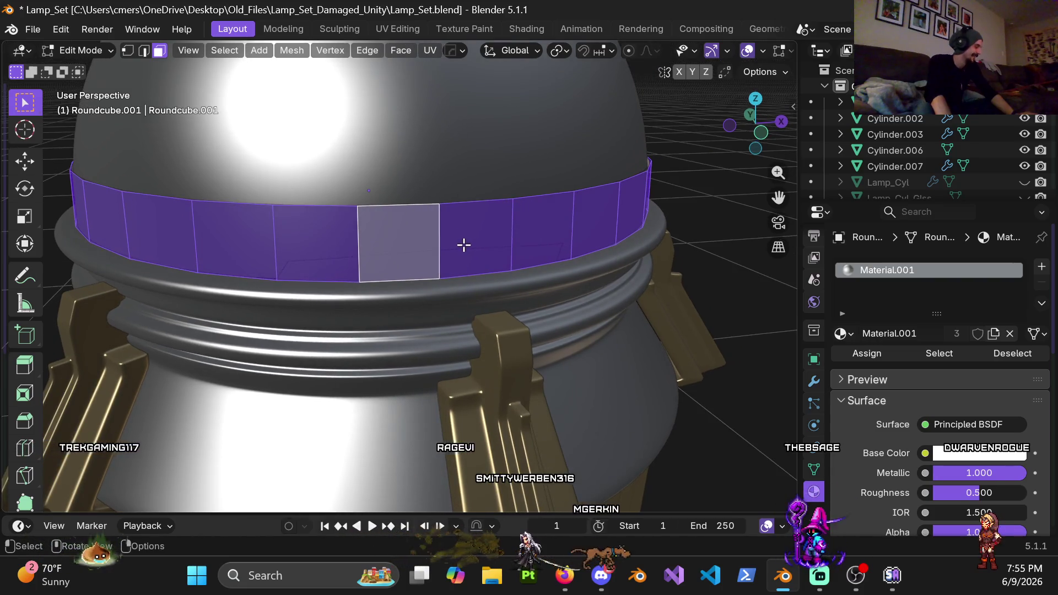
{"action": "mouse_move", "coordinate": [465, 244]}
{"action": "middle_mouse_down"}
{"action": "mouse_move", "coordinate": [461, 217]}
{"action": "mouse_move", "coordinate": [474, 267]}
{"action": "middle_mouse_up"}
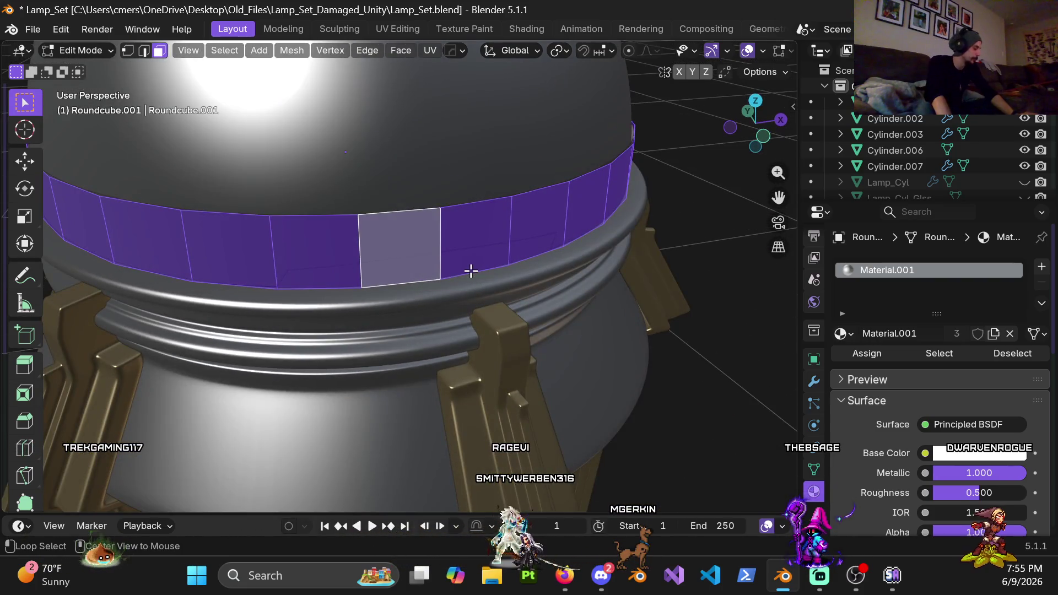
{"action": "key", "text": "alt+e"}
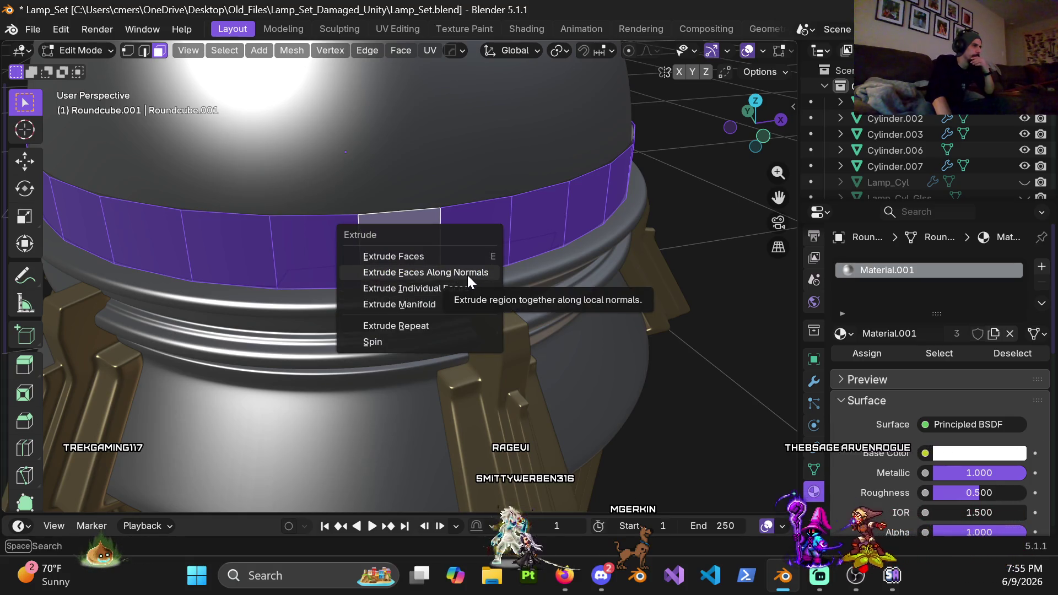
{"action": "key", "text": "Escape"}
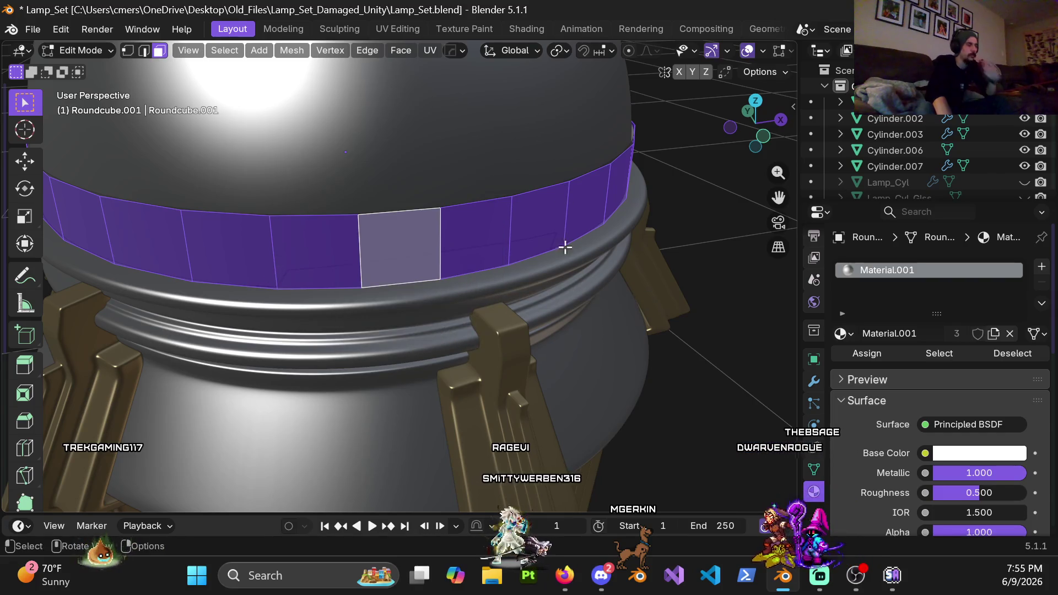
{"action": "key", "text": "e"}
{"action": "key", "text": "Escape"}
{"action": "key", "text": "s"}
{"action": "key", "text": "shift+z"}
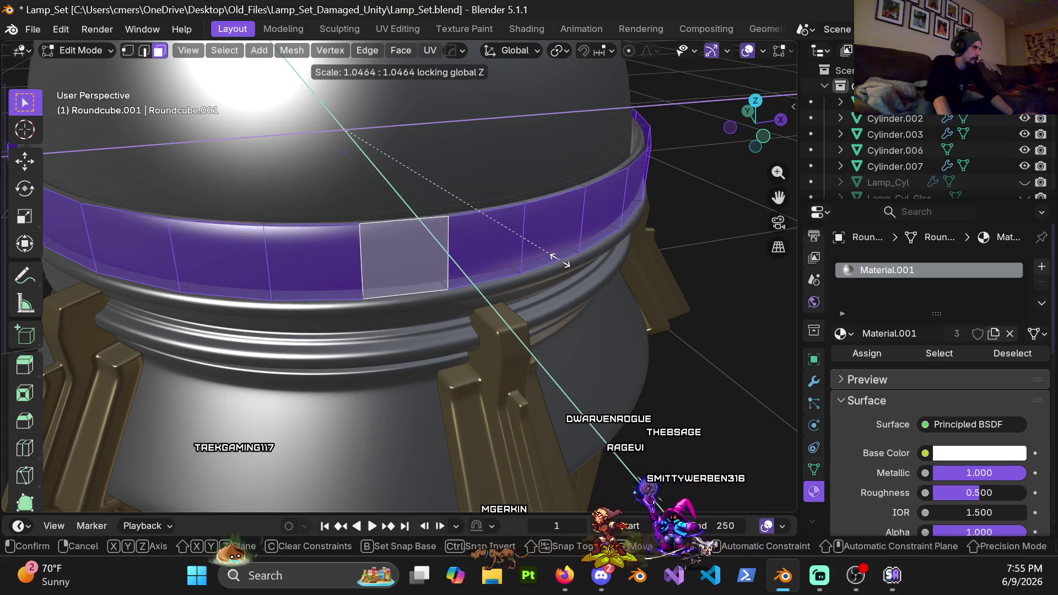
{"action": "left_click", "coordinate": [557, 258]}
{"action": "middle_click_drag", "start_coordinate": [496, 283], "coordinate": [513, 284]}
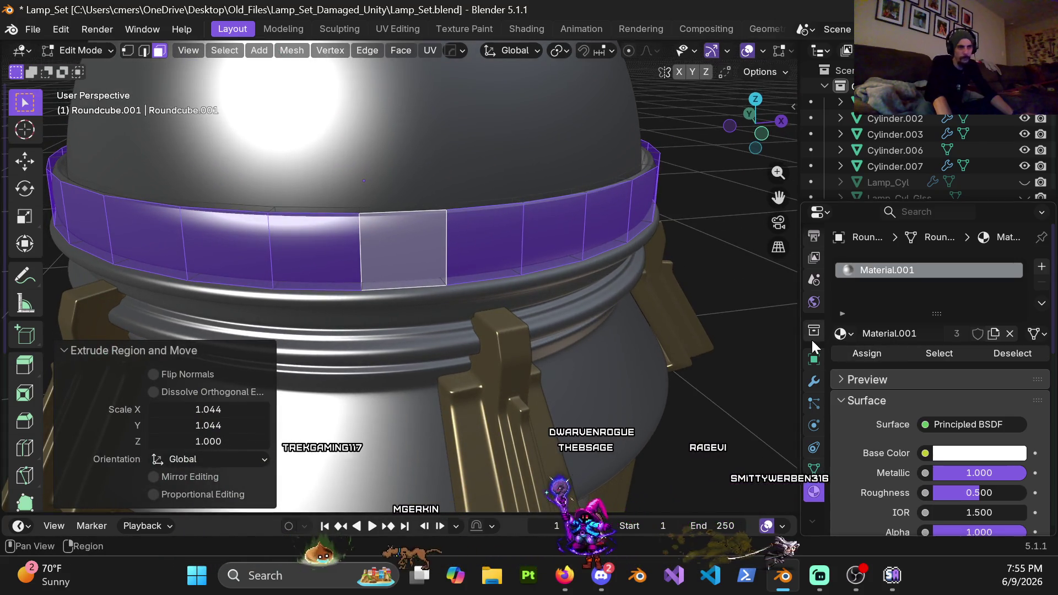
{"action": "left_click", "coordinate": [814, 382]}
{"action": "left_click", "coordinate": [959, 338]}
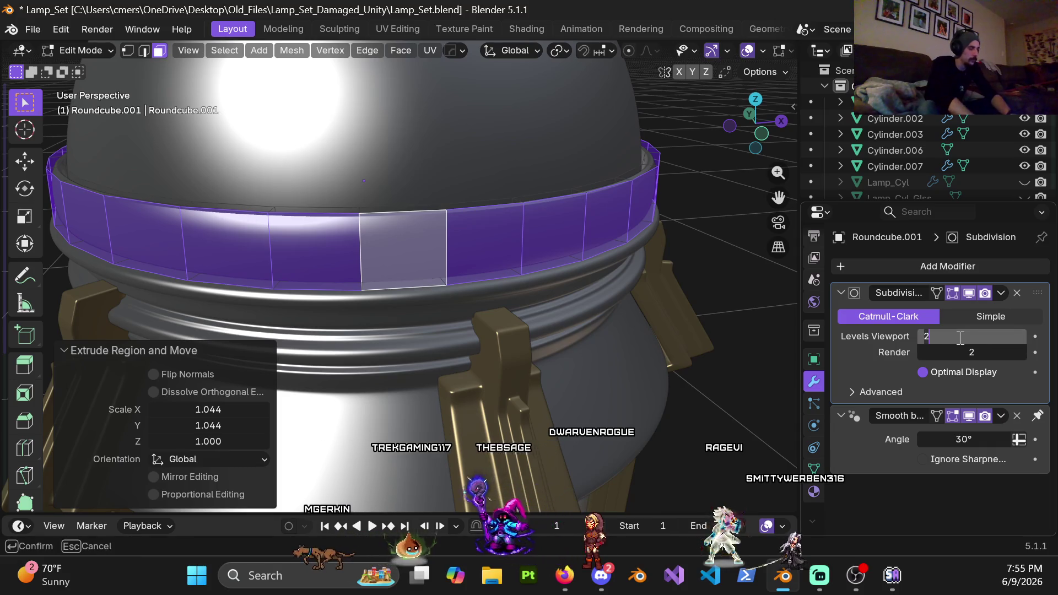
Step: Enter 0 as the Subdivision modifier's viewport level
{"action": "type", "text": "0"}
{"action": "key", "text": "Return"}
{"action": "key", "text": "KP_1"}
{"action": "scroll", "coordinate": [505, 293], "scroll_direction": "up", "scroll_amount": 3}
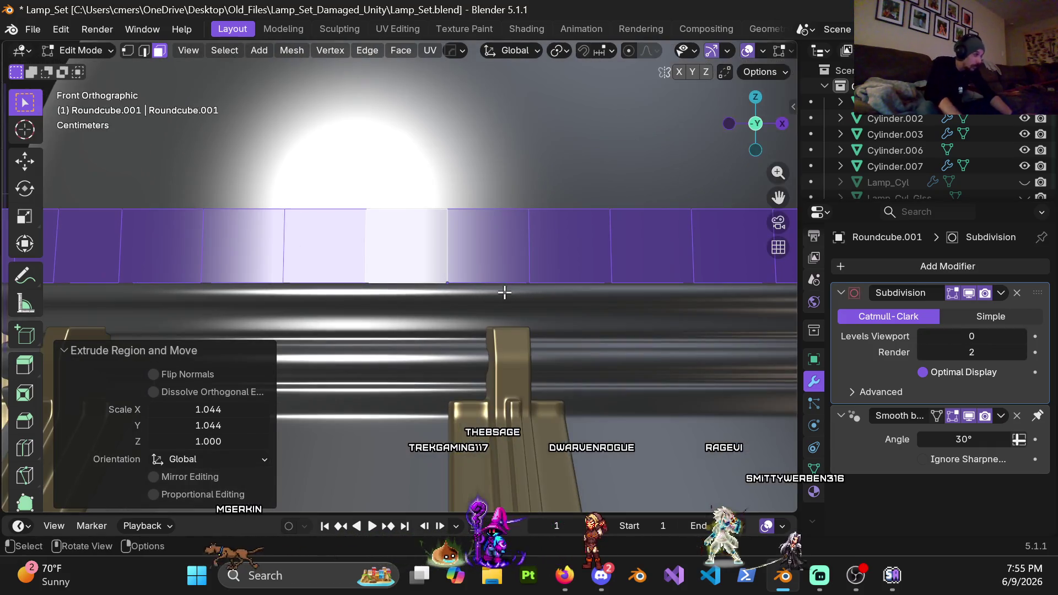
{"action": "scroll", "coordinate": [393, 269], "scroll_direction": "down", "scroll_amount": 3}
{"action": "scroll", "coordinate": [373, 253], "scroll_direction": "up", "scroll_amount": 6}
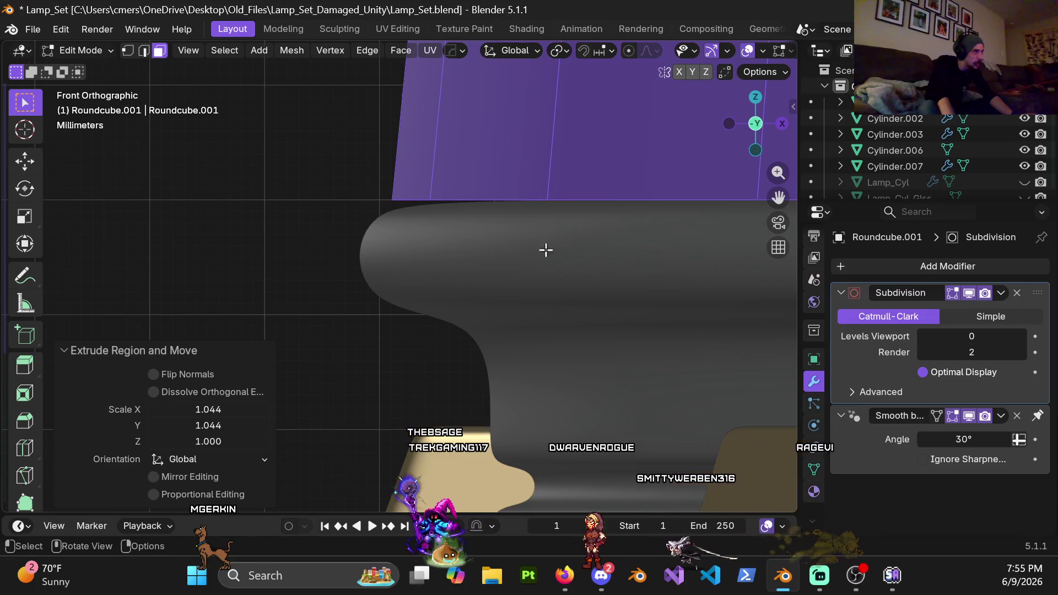
{"action": "scroll", "coordinate": [537, 207], "scroll_direction": "down", "scroll_amount": 5}
{"action": "mouse_move", "coordinate": [541, 204]}
{"action": "middle_mouse_down"}
{"action": "mouse_move", "coordinate": [377, 221]}
{"action": "mouse_move", "coordinate": [381, 238]}
{"action": "middle_mouse_up"}
Step: From the front view, select the band's top vertices and lower them 0.01 m on Z
{"action": "key", "text": "KP_1"}
{"action": "scroll", "coordinate": [372, 189], "scroll_direction": "up", "scroll_amount": 3}
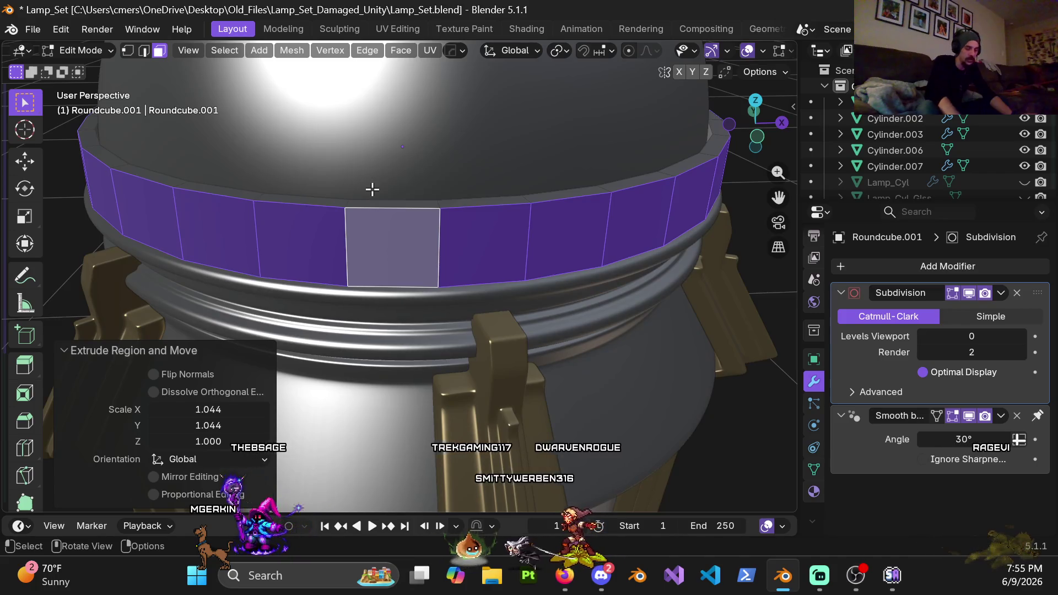
{"action": "scroll", "coordinate": [362, 214], "scroll_direction": "up", "scroll_amount": 4}
{"action": "scroll", "coordinate": [362, 214], "scroll_direction": "down", "scroll_amount": 6}
{"action": "key", "text": "1"}
{"action": "key", "text": "shift+z"}
{"action": "mouse_move", "coordinate": [178, 208]}
{"action": "left_mouse_down"}
{"action": "mouse_move", "coordinate": [546, 278]}
{"action": "mouse_move", "coordinate": [634, 259]}
{"action": "left_mouse_up"}
{"action": "scroll", "coordinate": [303, 270], "scroll_direction": "up", "scroll_amount": 4}
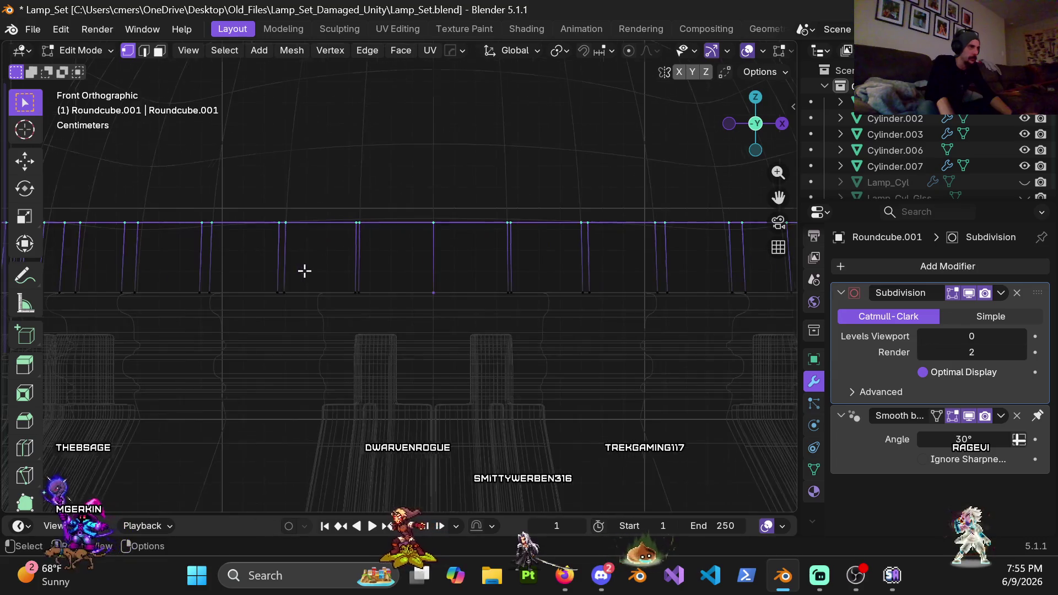
{"action": "key", "text": "z"}
{"action": "left_click", "coordinate": [419, 271]}
{"action": "scroll", "coordinate": [496, 276], "scroll_direction": "down", "scroll_amount": 2}
{"action": "key", "text": "g"}
{"action": "key", "text": "z"}
{"action": "left_click", "coordinate": [503, 293]}
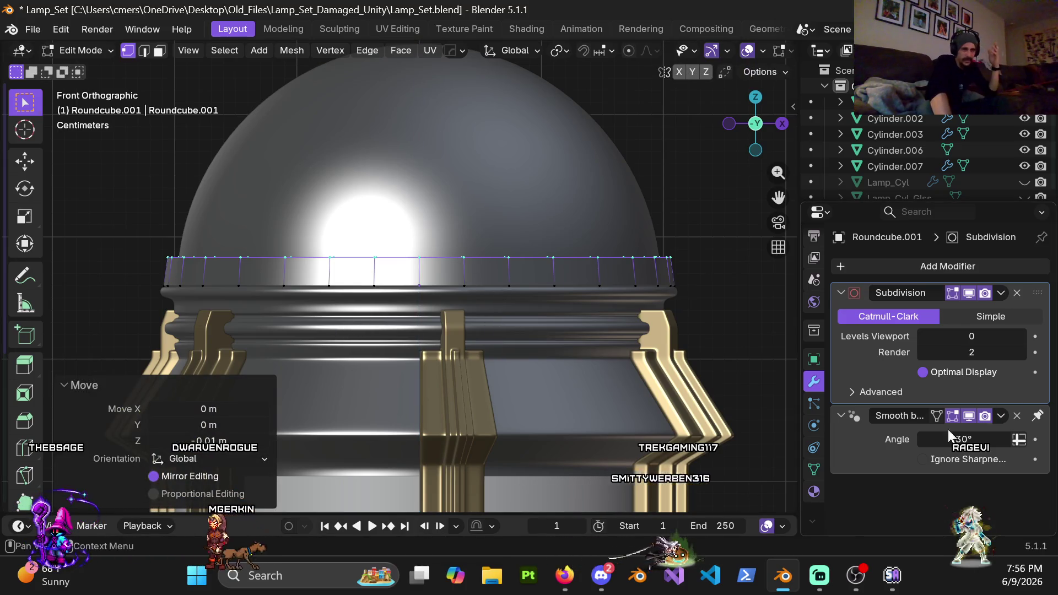
{"action": "left_click", "coordinate": [814, 492]}
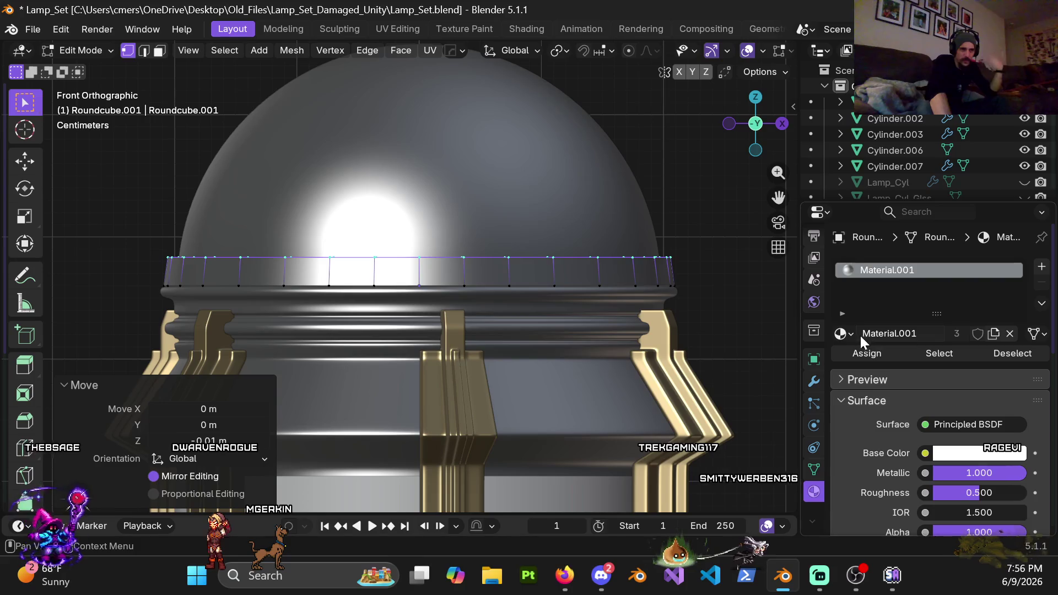
Step: Keep Material.001 on the ring and return to Object Mode
{"action": "left_click", "coordinate": [841, 334]}
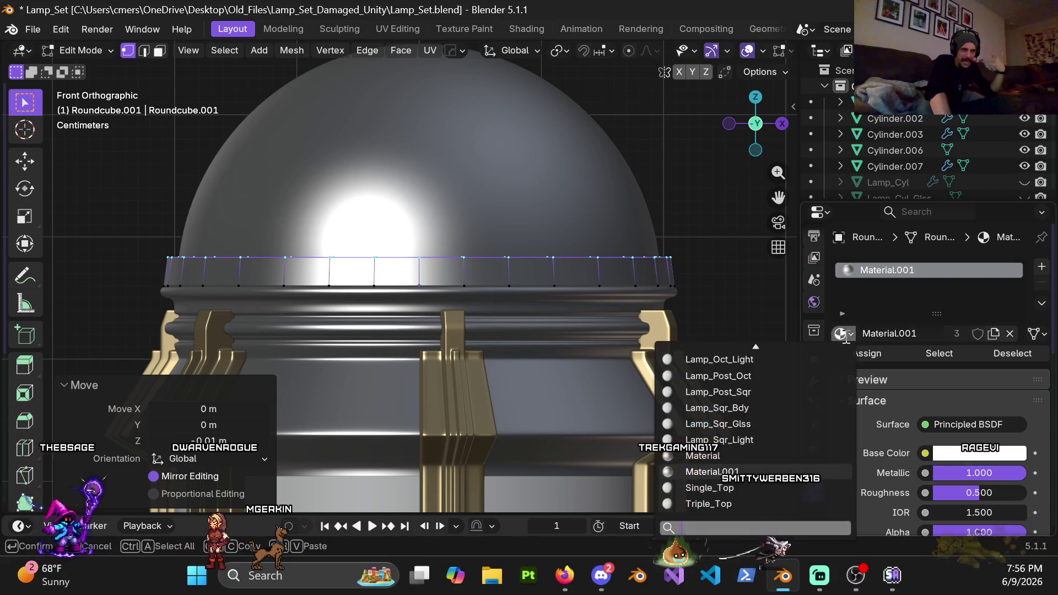
{"action": "left_click", "coordinate": [760, 473]}
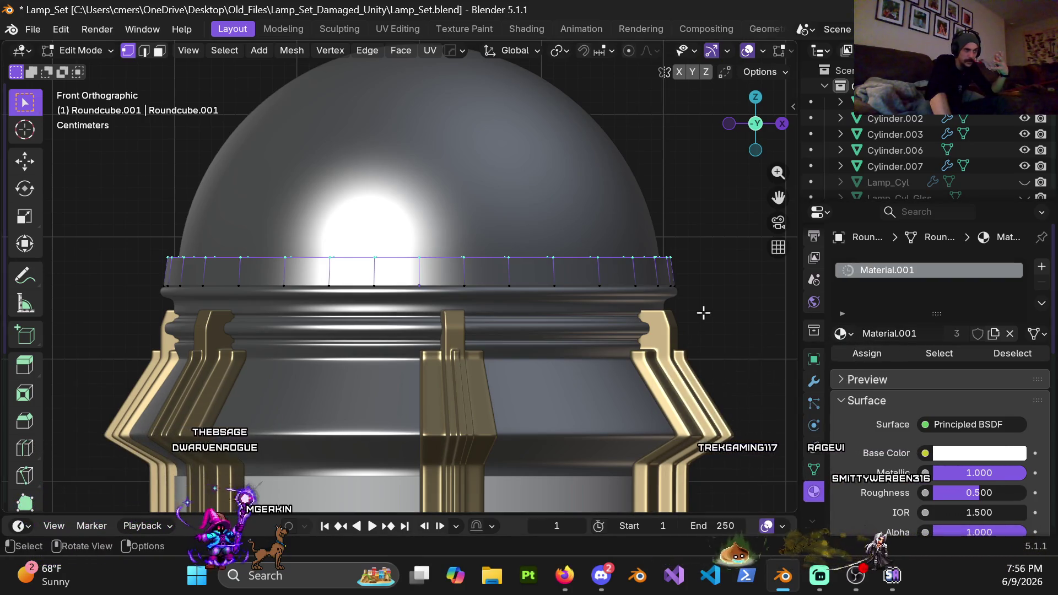
{"action": "middle_click_drag", "start_coordinate": [734, 303], "coordinate": [706, 301]}
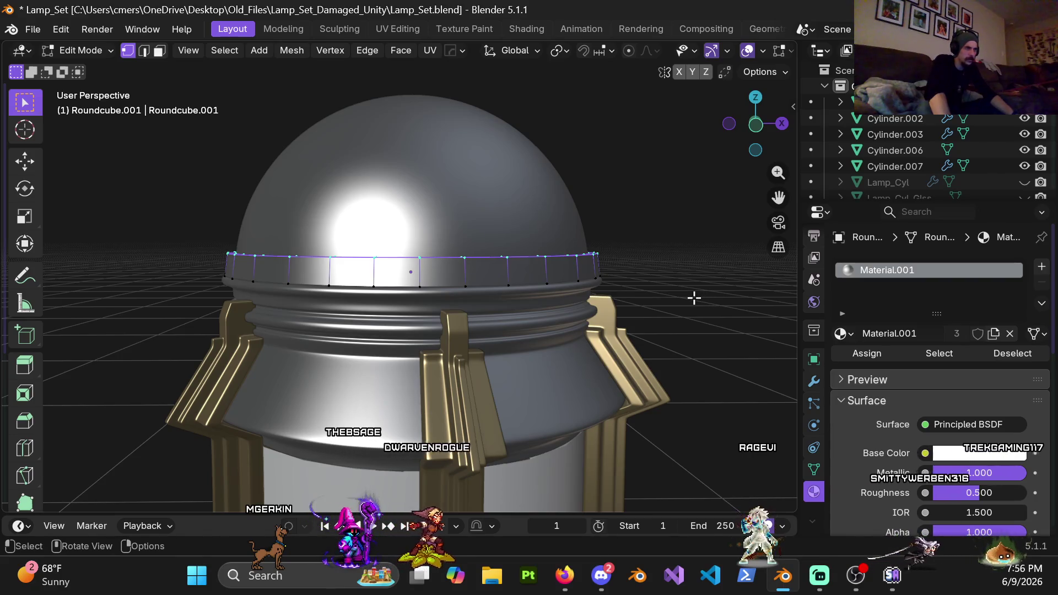
{"action": "key", "text": "Tab"}
{"action": "mouse_move", "coordinate": [517, 279]}
{"action": "middle_mouse_down"}
{"action": "mouse_move", "coordinate": [522, 332]}
{"action": "mouse_move", "coordinate": [518, 299]}
{"action": "middle_mouse_up"}
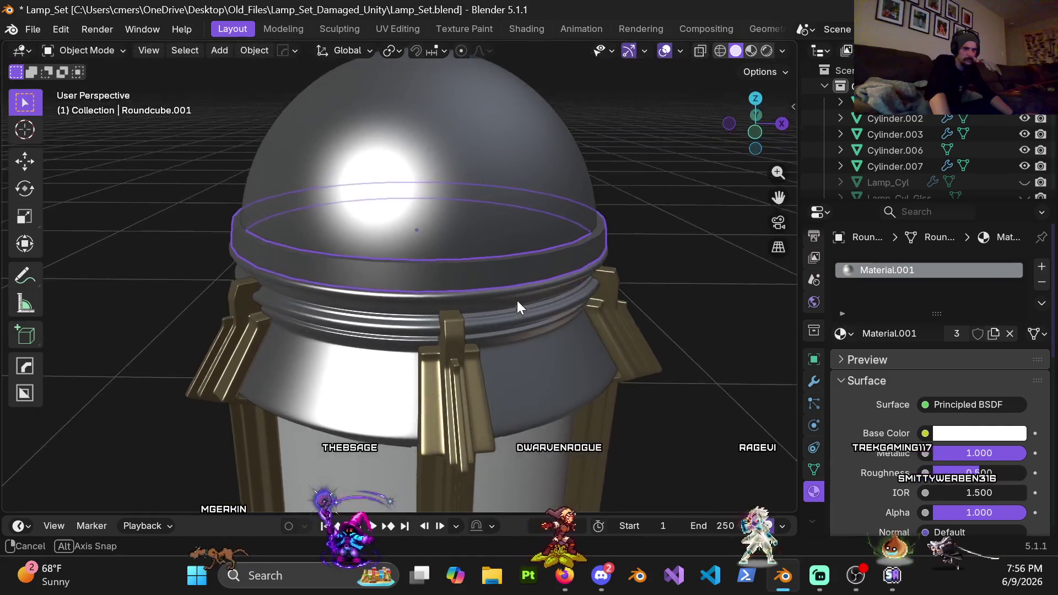
Step: Assign the gold 'Material' to the collar ring and view the lamp from the front
{"action": "left_click", "coordinate": [842, 334]}
{"action": "left_click", "coordinate": [702, 455]}
{"action": "mouse_move", "coordinate": [683, 274]}
{"action": "middle_mouse_down"}
{"action": "mouse_move", "coordinate": [597, 285]}
{"action": "mouse_move", "coordinate": [594, 265]}
{"action": "mouse_move", "coordinate": [579, 259]}
{"action": "middle_mouse_up"}
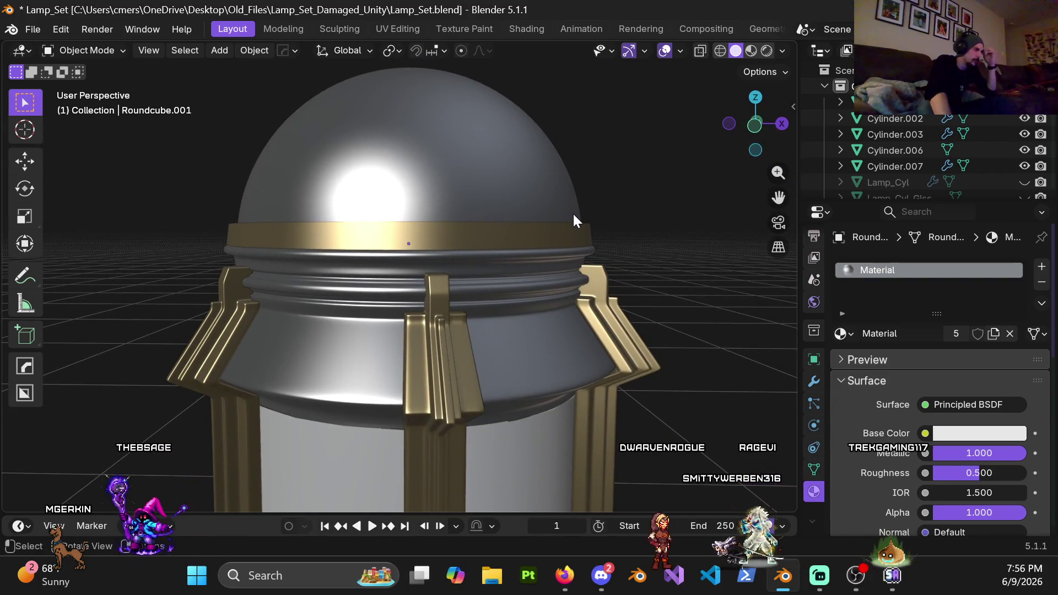
{"action": "scroll", "coordinate": [560, 236], "scroll_direction": "down", "scroll_amount": 4}
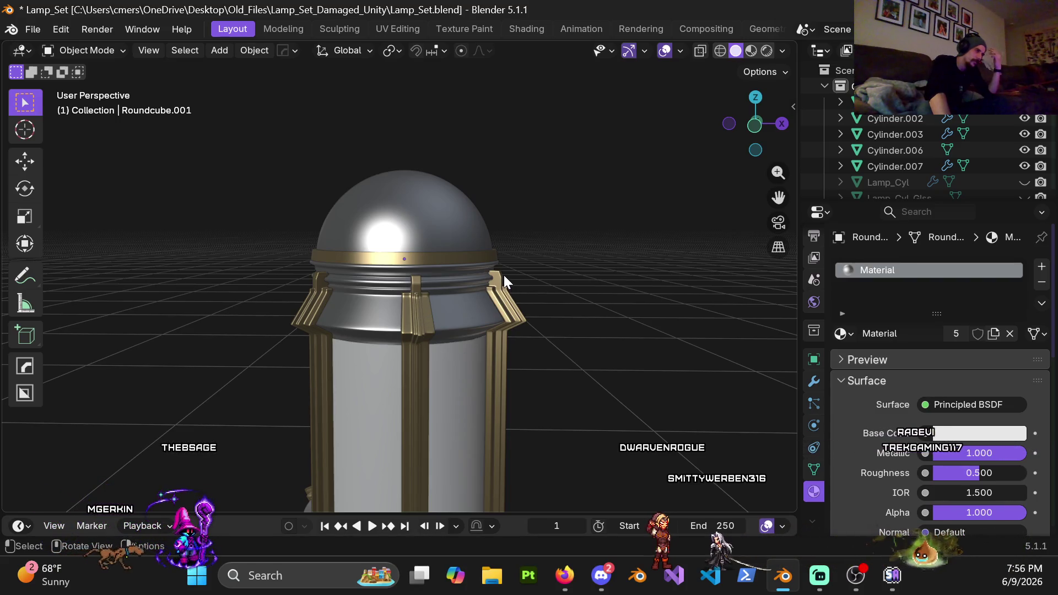
{"action": "scroll", "coordinate": [504, 279], "scroll_direction": "down", "scroll_amount": 5}
{"action": "mouse_move", "coordinate": [510, 355]}
{"action": "middle_mouse_down"}
{"action": "mouse_move", "coordinate": [502, 324]}
{"action": "mouse_move", "coordinate": [519, 354]}
{"action": "mouse_move", "coordinate": [498, 336]}
{"action": "mouse_move", "coordinate": [508, 341]}
{"action": "middle_mouse_up"}
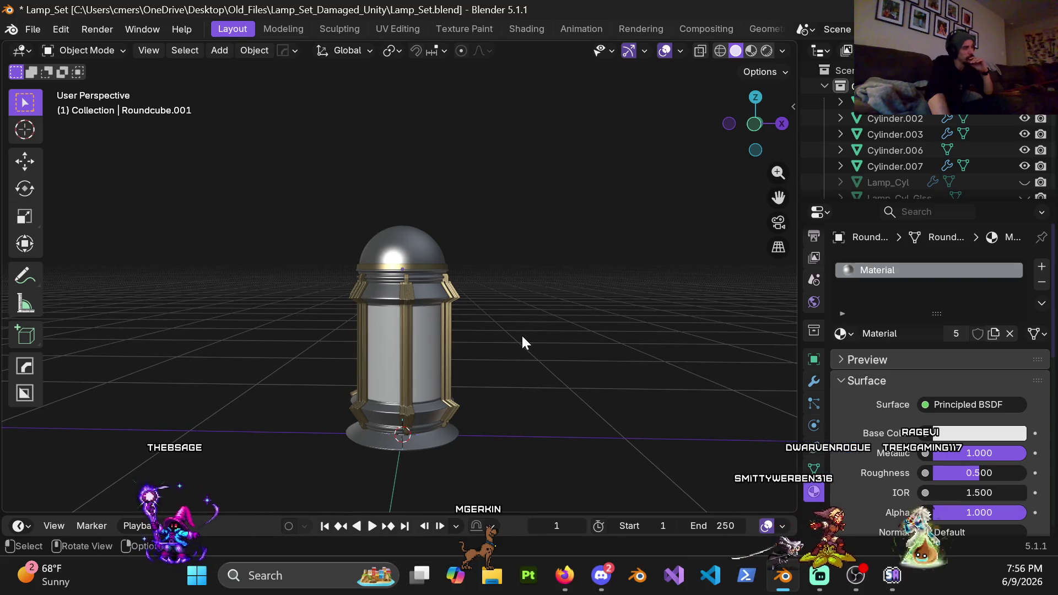
{"action": "key", "text": "KP_1"}
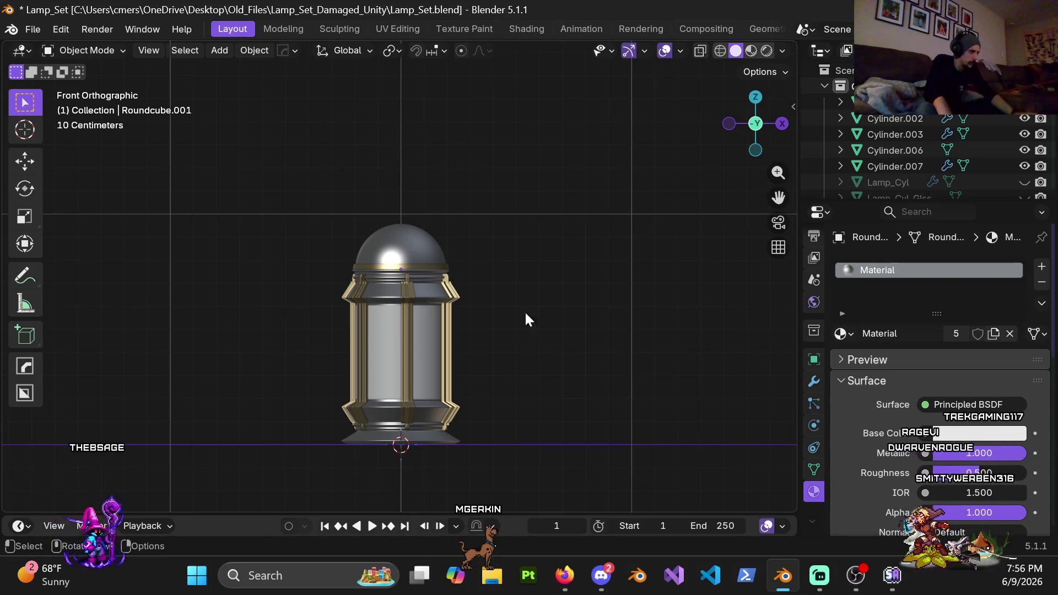
{"action": "scroll", "coordinate": [482, 386], "scroll_direction": "up", "scroll_amount": 4}
{"action": "scroll", "coordinate": [453, 264], "scroll_direction": "down", "scroll_amount": 2}
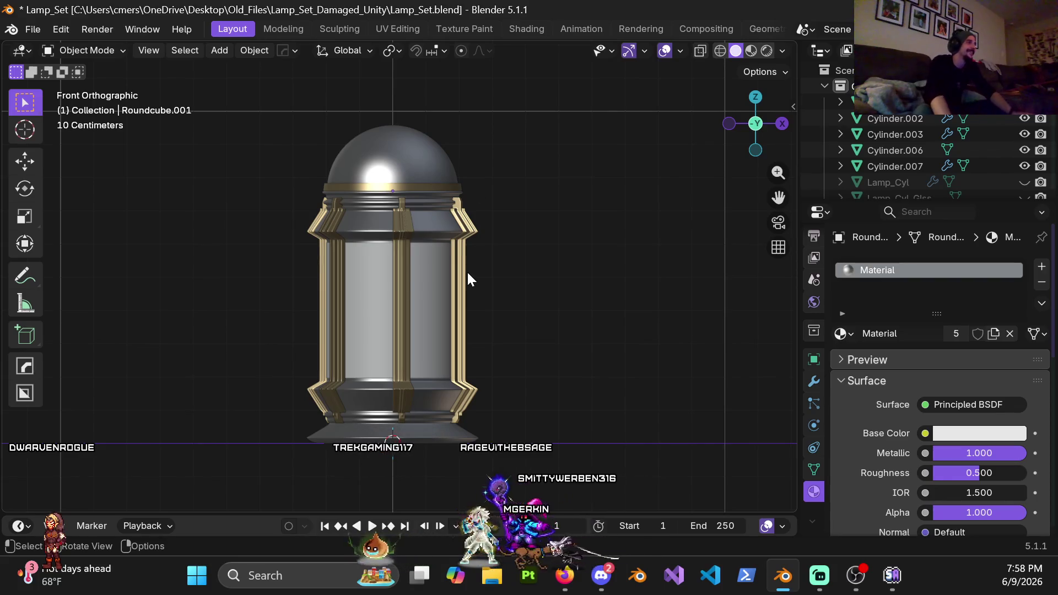
Step: Select the gold ring around the dome base
{"action": "scroll", "coordinate": [467, 270], "scroll_direction": "up", "scroll_amount": 5}
{"action": "mouse_move", "coordinate": [435, 231]}
{"action": "middle_mouse_down"}
{"action": "mouse_move", "coordinate": [419, 224]}
{"action": "mouse_move", "coordinate": [428, 212]}
{"action": "mouse_move", "coordinate": [395, 216]}
{"action": "mouse_move", "coordinate": [393, 237]}
{"action": "middle_mouse_up"}
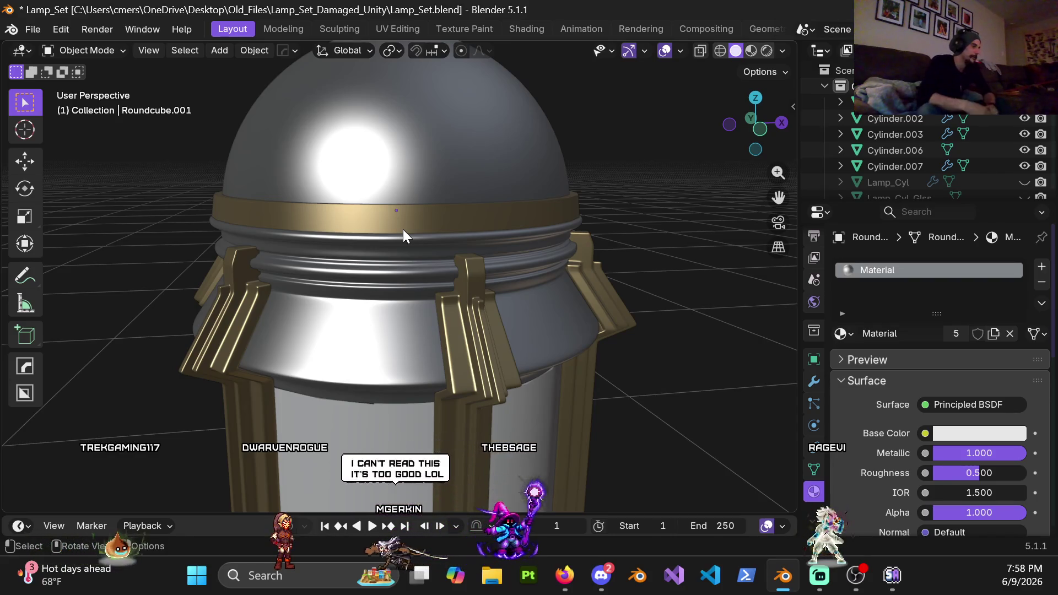
{"action": "left_click", "coordinate": [349, 212]}
{"action": "mouse_move", "coordinate": [349, 212]}
{"action": "middle_mouse_down"}
{"action": "mouse_move", "coordinate": [394, 266]}
{"action": "mouse_move", "coordinate": [352, 249]}
{"action": "middle_mouse_up"}
Step: View the gold ring from the front, then orbit and zoom around it to inspect it
{"action": "key", "text": "KP_1"}
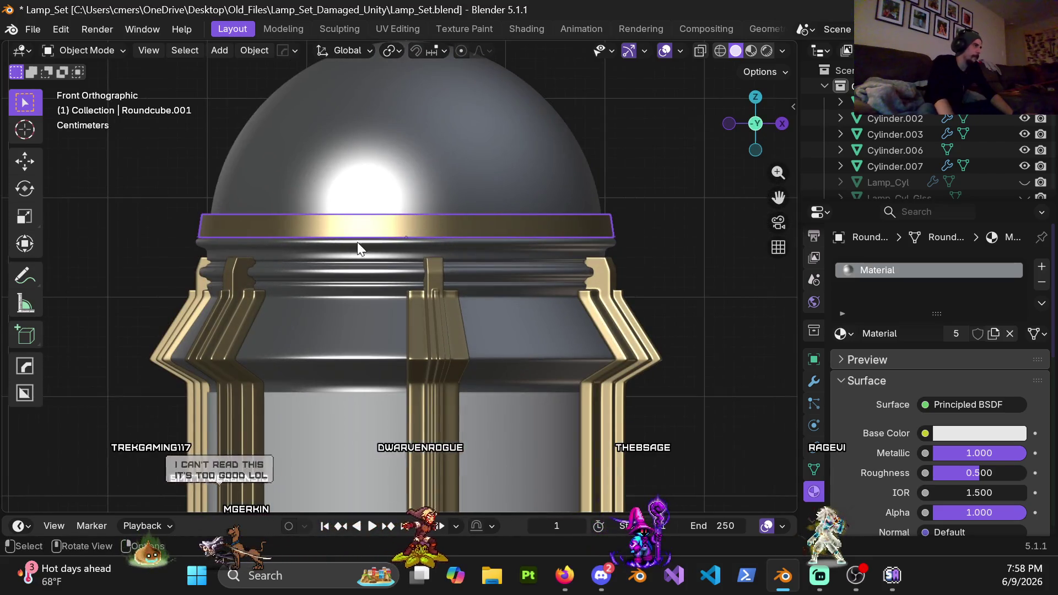
{"action": "middle_click_drag", "start_coordinate": [460, 261], "coordinate": [425, 303], "text": "shift"}
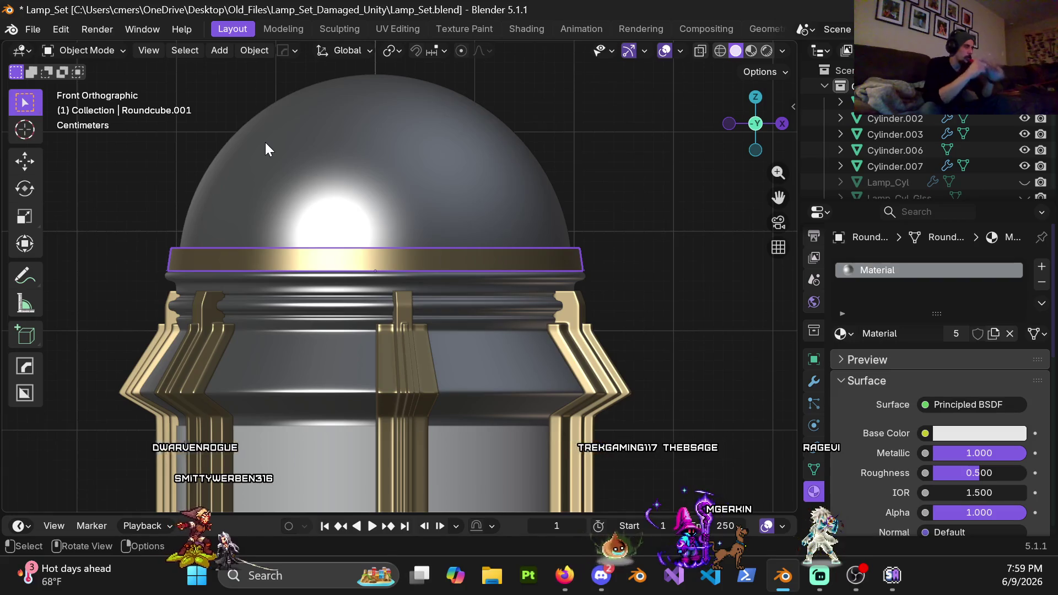
{"action": "scroll", "coordinate": [402, 277], "scroll_direction": "up", "scroll_amount": 5}
{"action": "mouse_move", "coordinate": [402, 276]}
{"action": "middle_mouse_down"}
{"action": "mouse_move", "coordinate": [379, 251]}
{"action": "mouse_move", "coordinate": [449, 276]}
{"action": "mouse_move", "coordinate": [364, 266]}
{"action": "middle_mouse_up"}
{"action": "scroll", "coordinate": [345, 269], "scroll_direction": "down", "scroll_amount": 2}
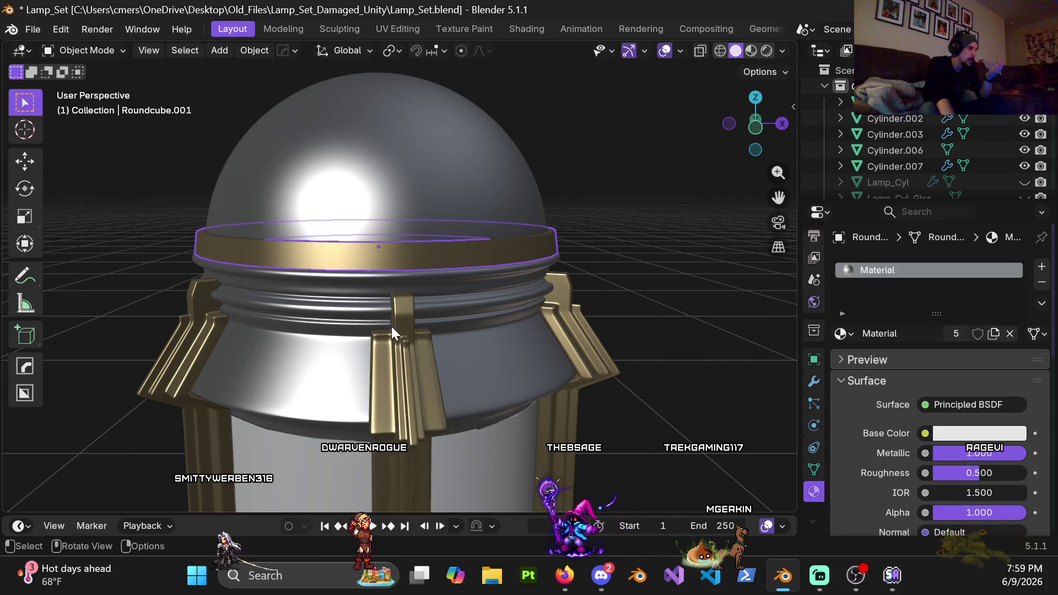
{"action": "scroll", "coordinate": [392, 327], "scroll_direction": "down", "scroll_amount": 2}
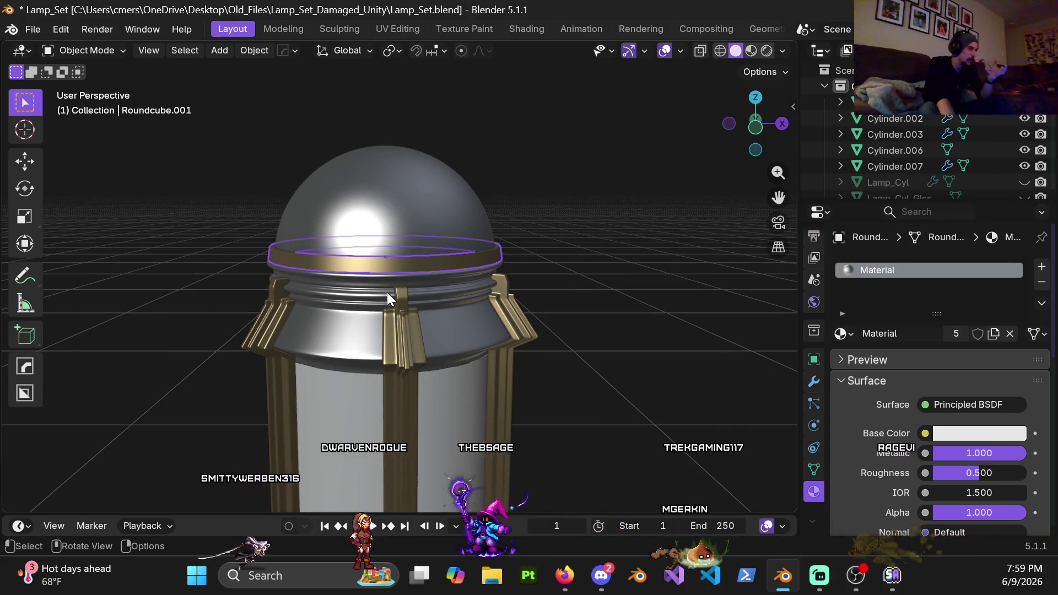
{"action": "scroll", "coordinate": [389, 287], "scroll_direction": "up", "scroll_amount": 3}
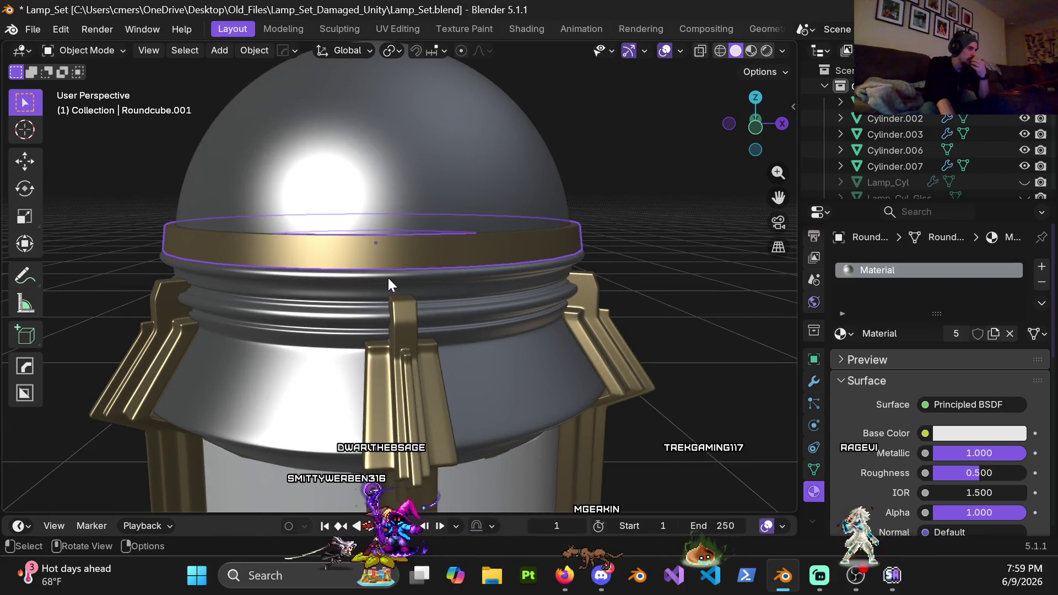
{"action": "scroll", "coordinate": [385, 271], "scroll_direction": "down", "scroll_amount": 2}
{"action": "middle_click_drag", "start_coordinate": [386, 269], "coordinate": [384, 251]}
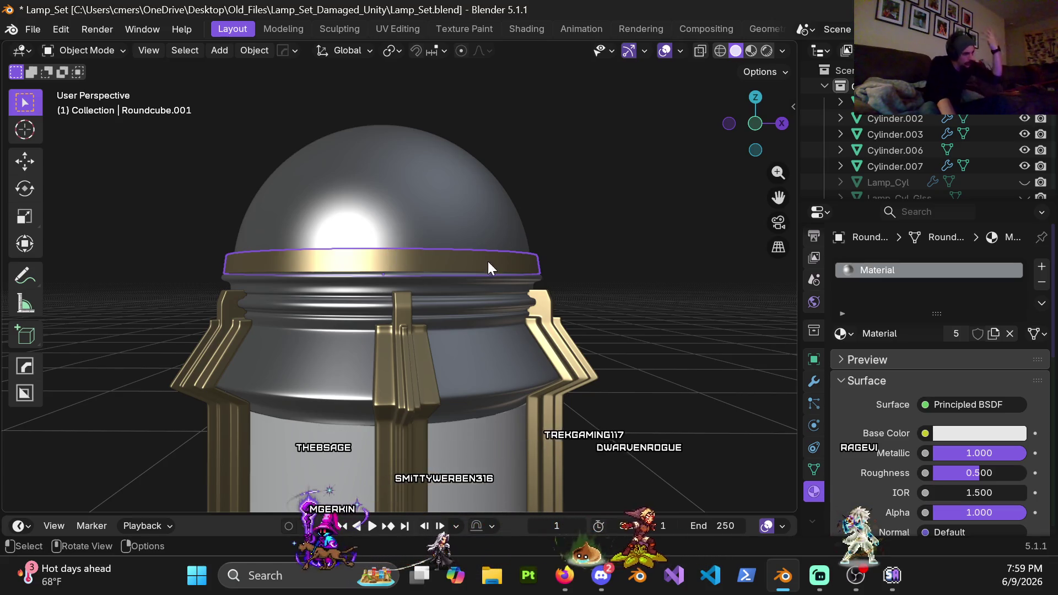
{"action": "left_click", "coordinate": [565, 575]}
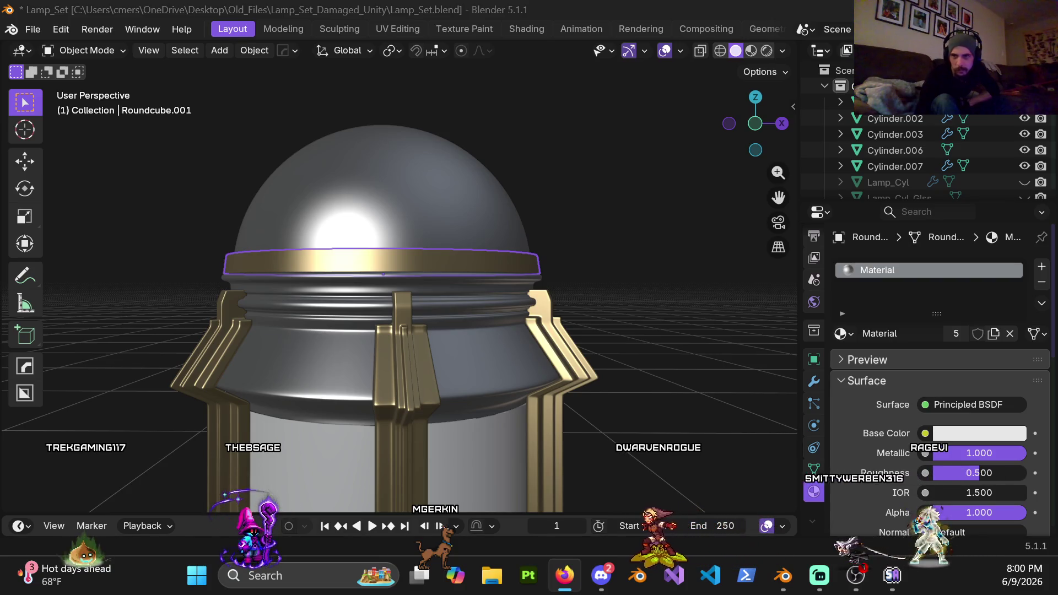
Step: Bring the browser with the 'dwarven objects' image results to the front and raise its window
{"action": "key", "text": "alt+Tab"}
{"action": "mouse_move", "coordinate": [806, 160]}
{"action": "left_mouse_down"}
{"action": "mouse_move", "coordinate": [772, 61]}
{"action": "mouse_move", "coordinate": [805, 54]}
{"action": "mouse_move", "coordinate": [805, 1]}
{"action": "left_mouse_up"}
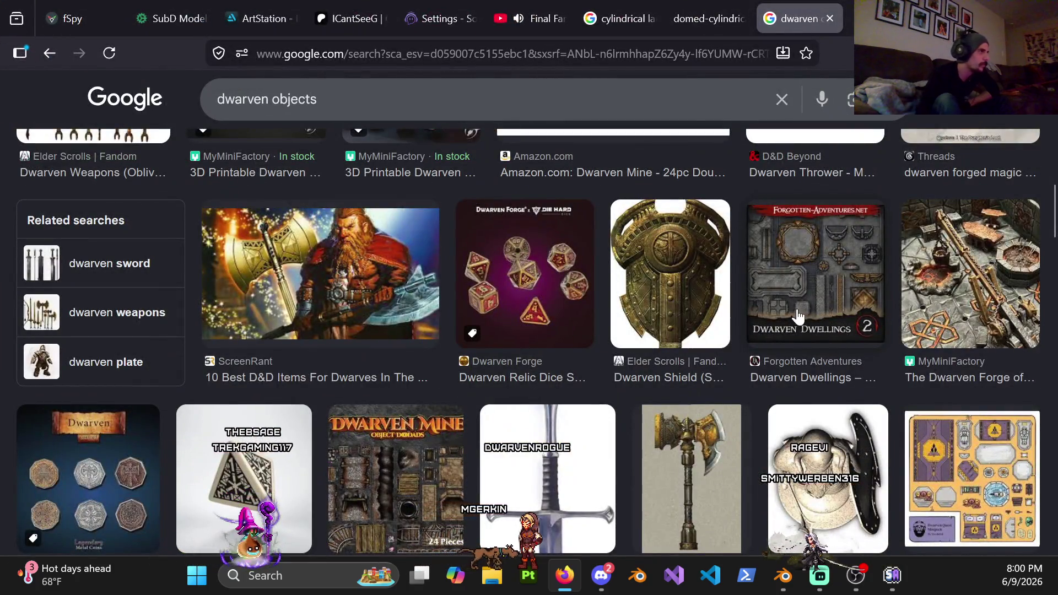
Step: Scroll down through the 'dwarven objects' image results to browse references
{"action": "scroll", "coordinate": [795, 320], "scroll_direction": "down", "scroll_amount": 2}
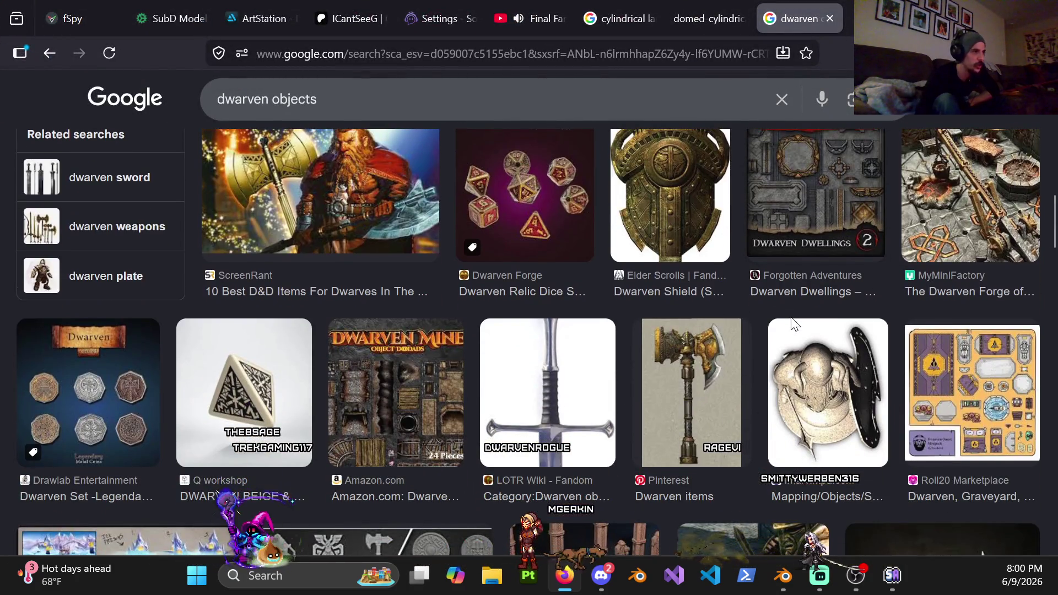
{"action": "scroll", "coordinate": [793, 324], "scroll_direction": "down", "scroll_amount": 6}
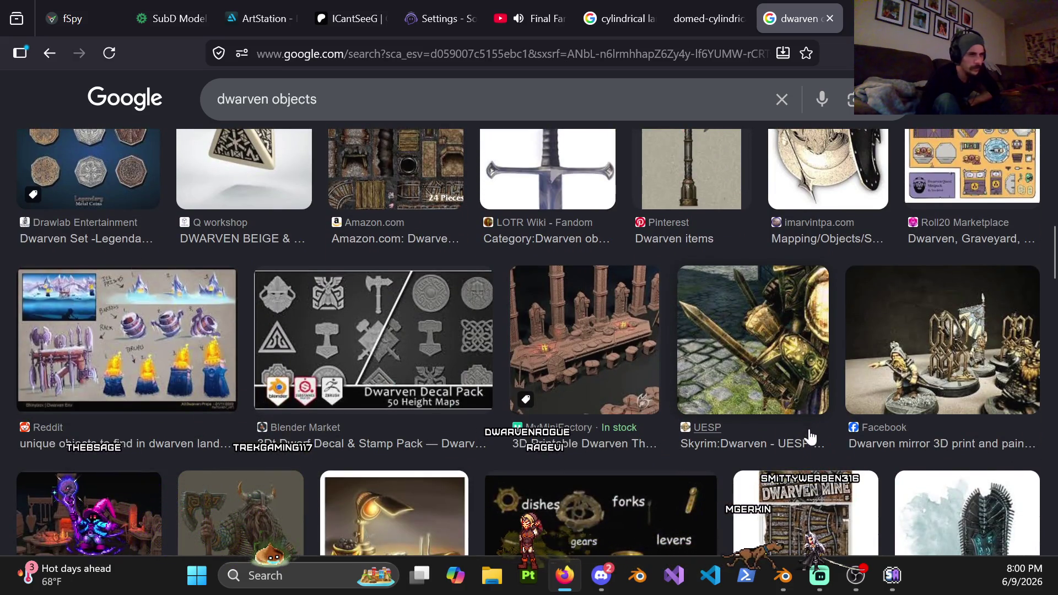
{"action": "scroll", "coordinate": [808, 437], "scroll_direction": "down", "scroll_amount": 2}
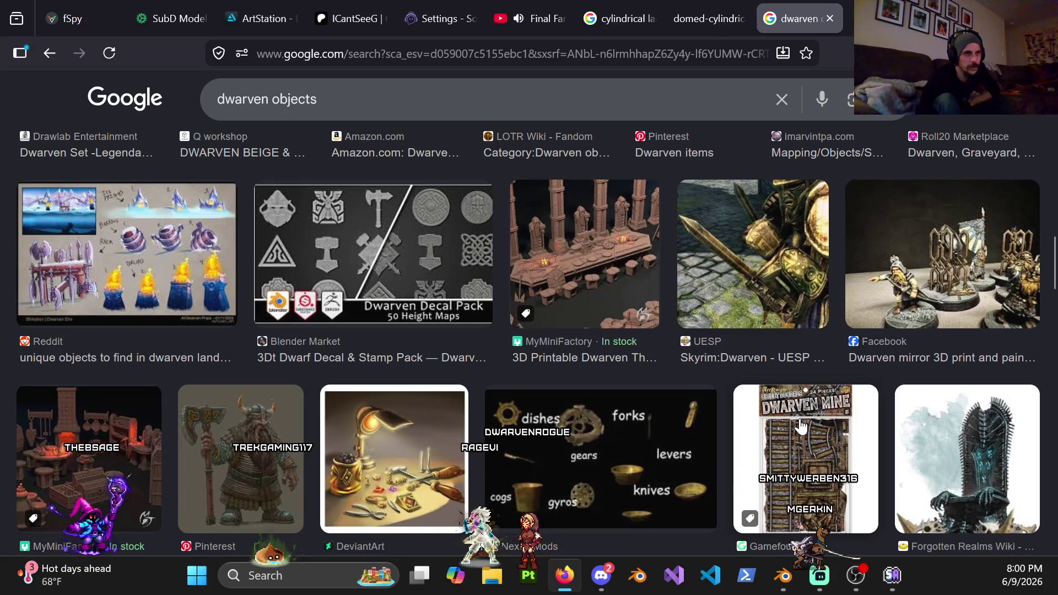
{"action": "scroll", "coordinate": [801, 419], "scroll_direction": "down", "scroll_amount": 4}
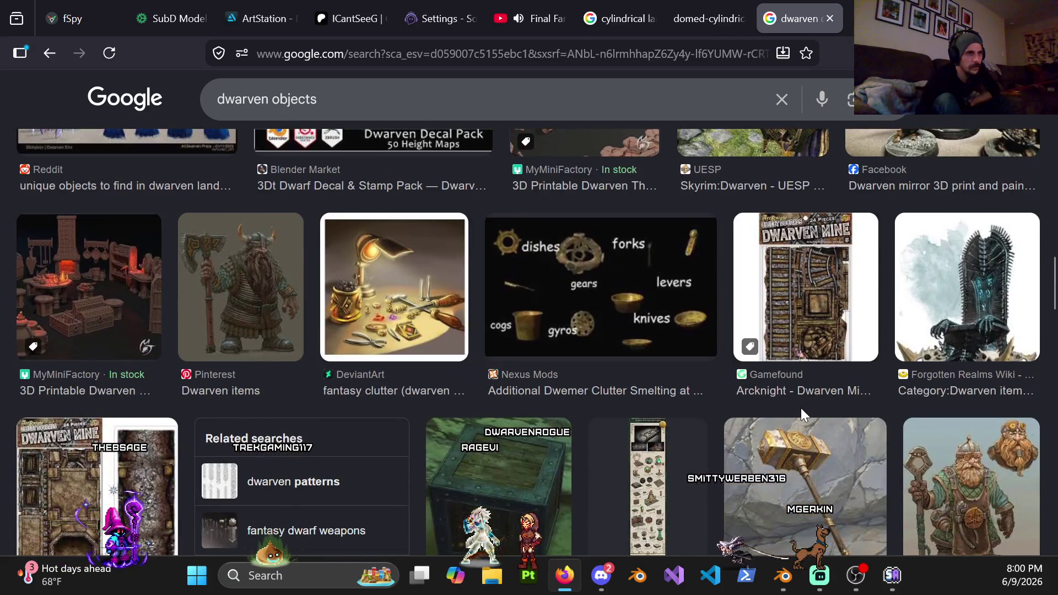
{"action": "scroll", "coordinate": [802, 408], "scroll_direction": "down", "scroll_amount": 2}
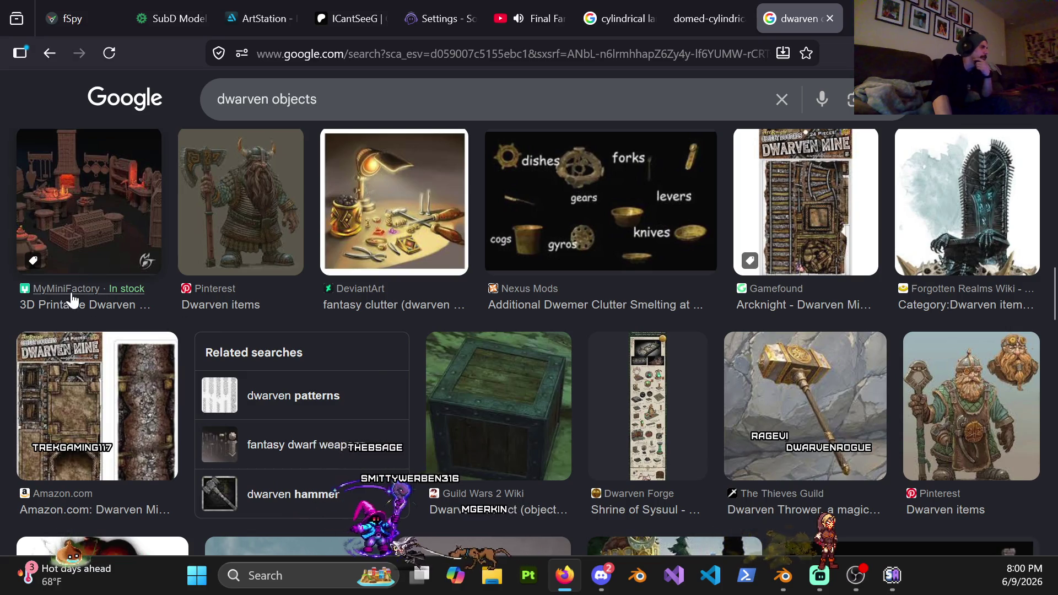
{"action": "scroll", "coordinate": [319, 337], "scroll_direction": "down", "scroll_amount": 1}
{"action": "scroll", "coordinate": [321, 346], "scroll_direction": "down", "scroll_amount": 2}
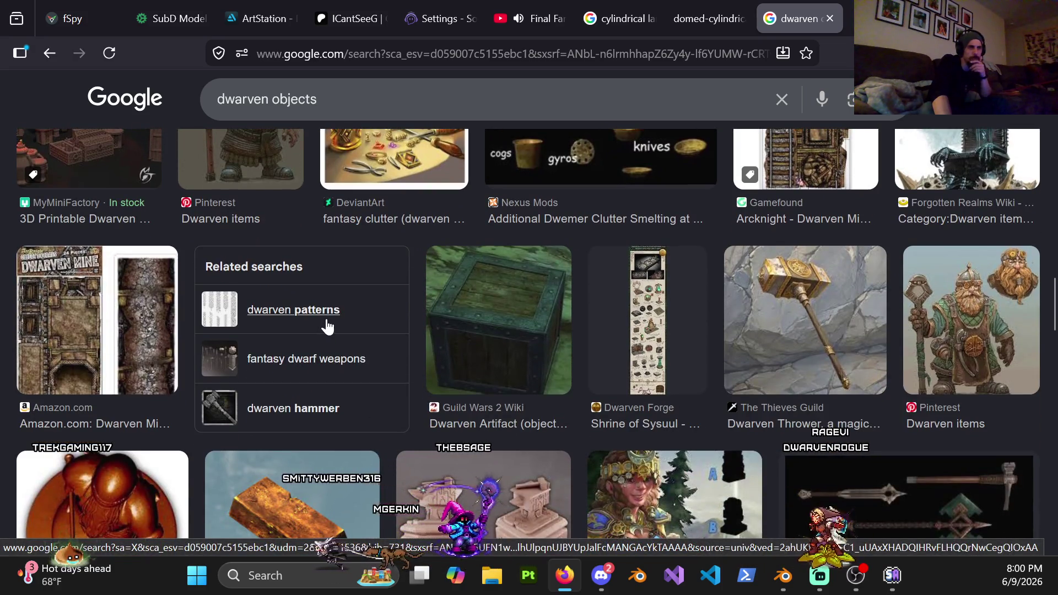
{"action": "scroll", "coordinate": [327, 325], "scroll_direction": "down", "scroll_amount": 3}
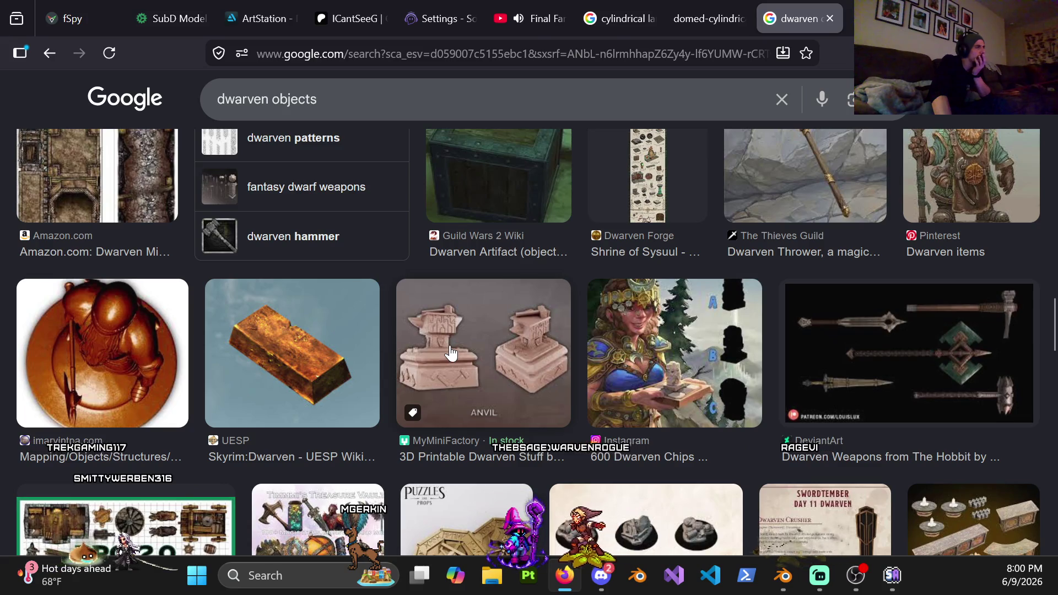
{"action": "scroll", "coordinate": [440, 346], "scroll_direction": "down", "scroll_amount": 3}
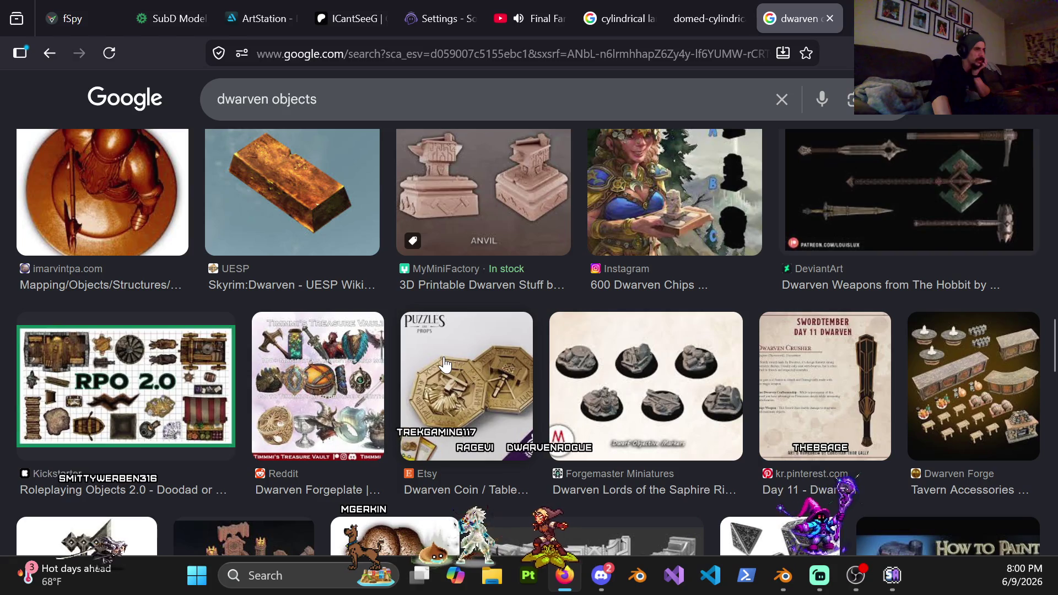
{"action": "scroll", "coordinate": [463, 391], "scroll_direction": "down", "scroll_amount": 1}
{"action": "scroll", "coordinate": [463, 391], "scroll_direction": "down", "scroll_amount": 5}
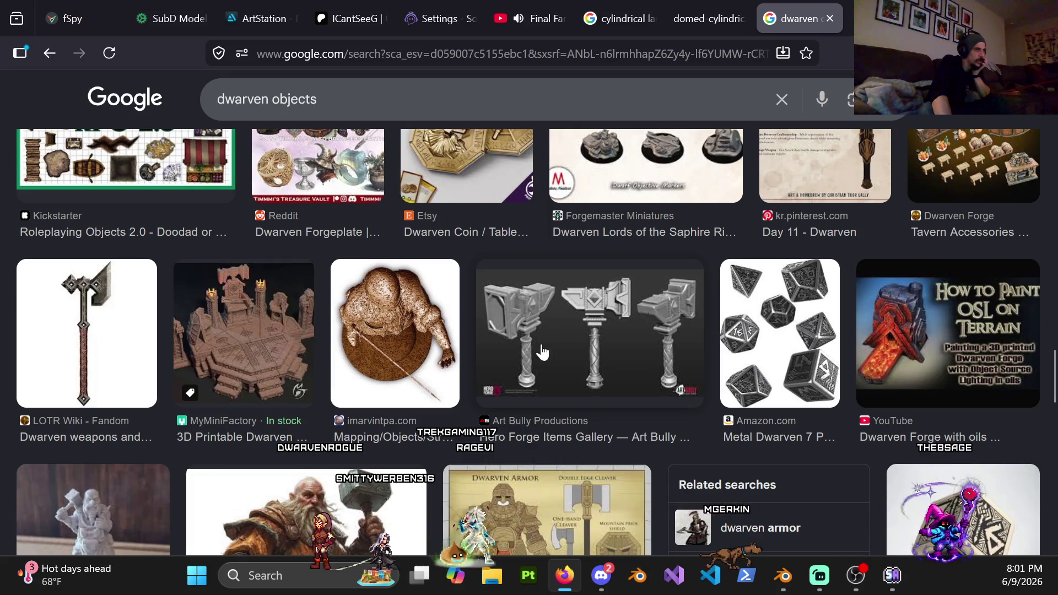
{"action": "scroll", "coordinate": [555, 381], "scroll_direction": "down", "scroll_amount": 2}
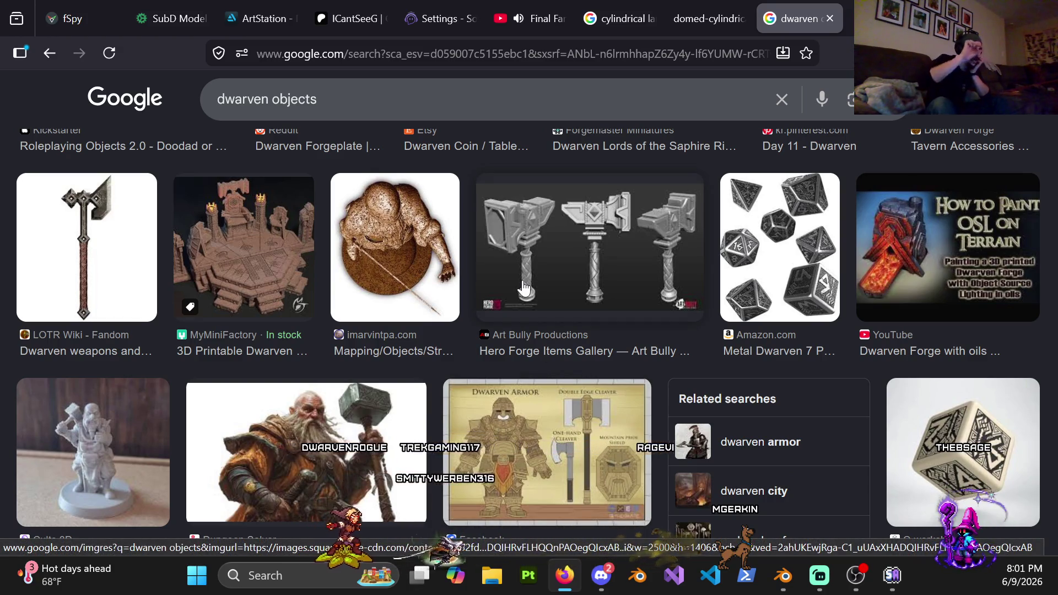
{"action": "scroll", "coordinate": [523, 246], "scroll_direction": "down", "scroll_amount": 5}
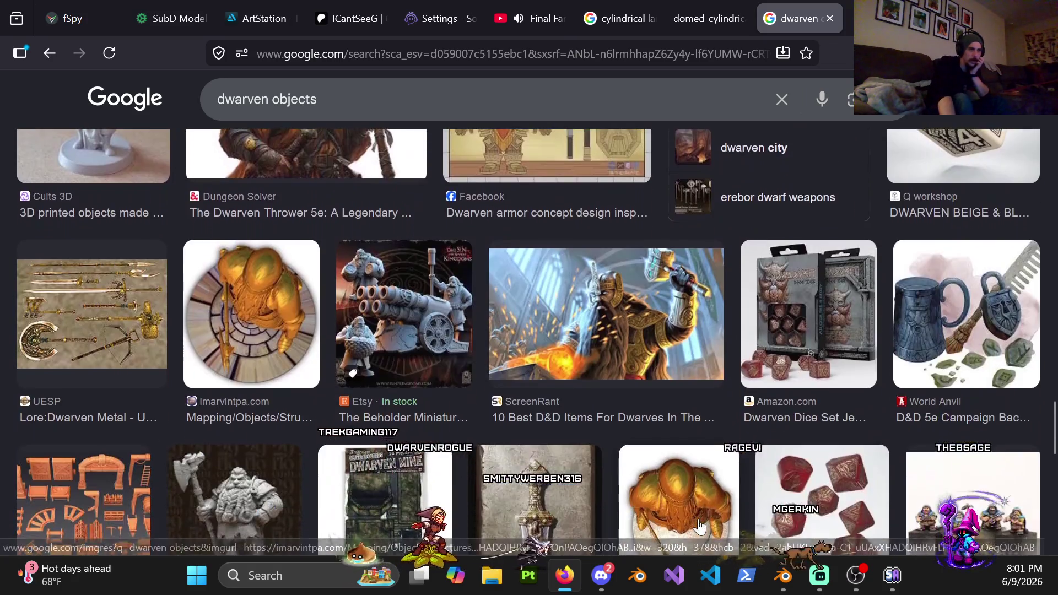
{"action": "scroll", "coordinate": [693, 431], "scroll_direction": "down", "scroll_amount": 3}
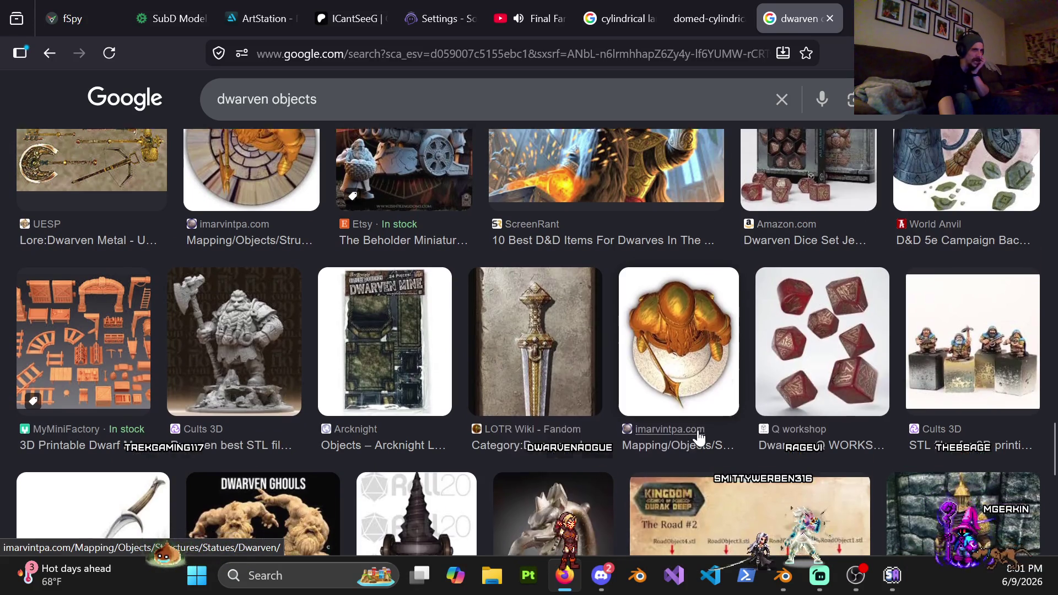
{"action": "scroll", "coordinate": [699, 438], "scroll_direction": "down", "scroll_amount": 5}
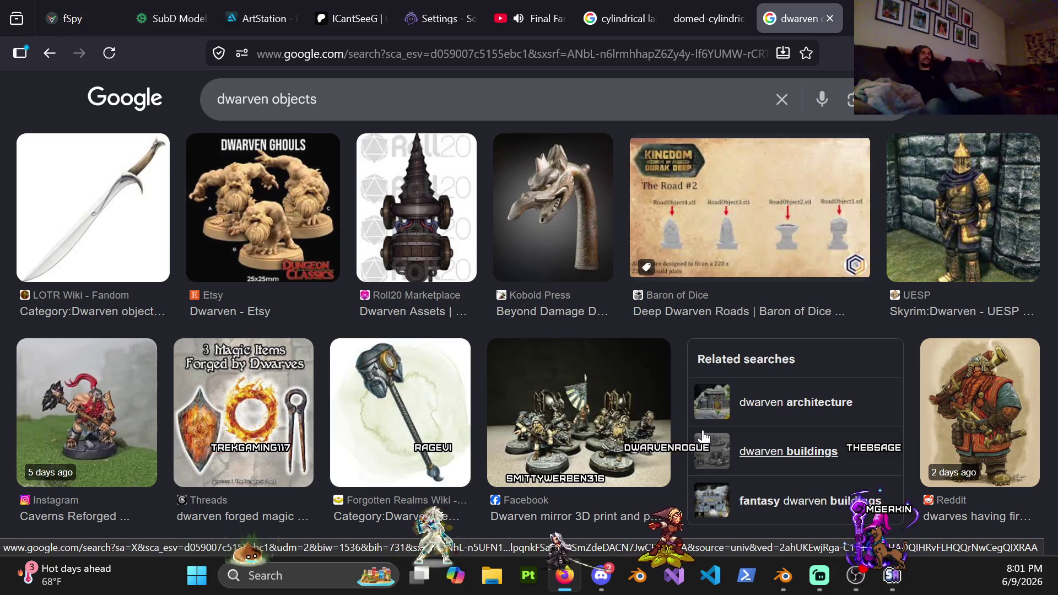
Step: Scroll back up and open a larger preview of the Hero Forge hammer image
{"action": "scroll", "coordinate": [654, 308], "scroll_direction": "up", "scroll_amount": 5}
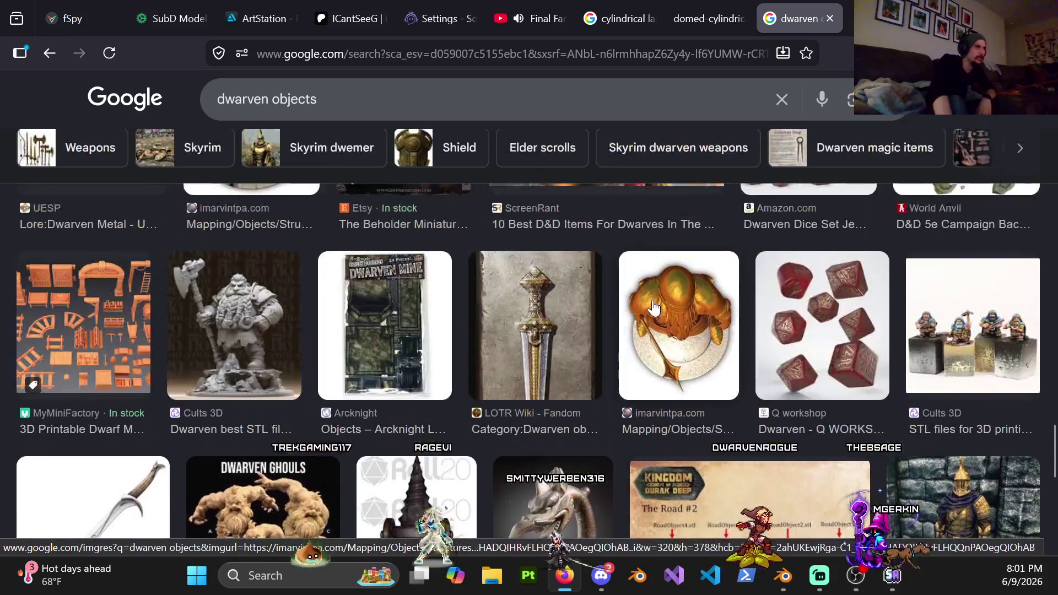
{"action": "scroll", "coordinate": [653, 308], "scroll_direction": "up", "scroll_amount": 5}
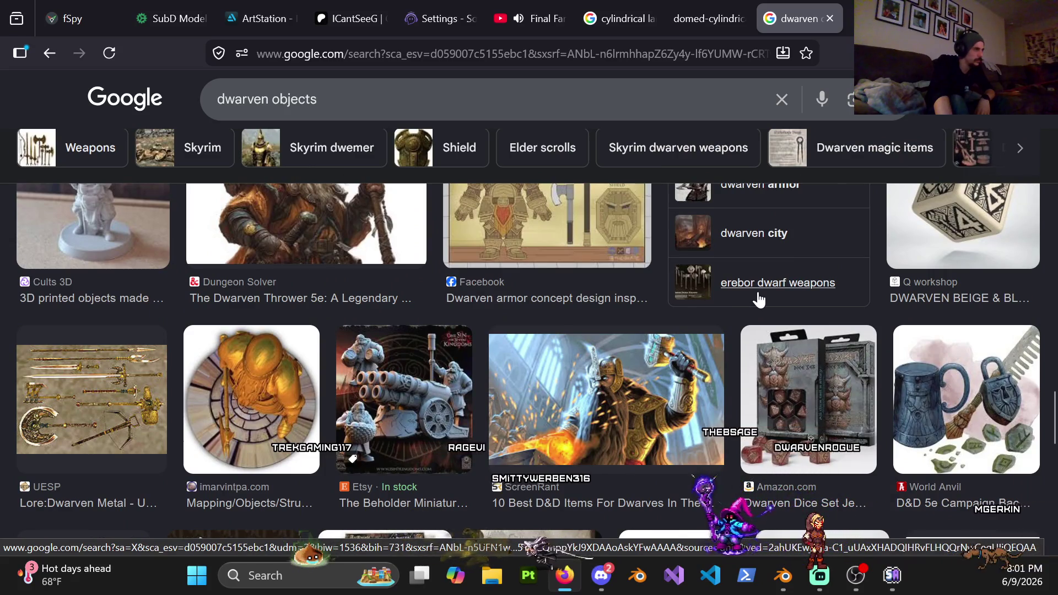
{"action": "scroll", "coordinate": [760, 299], "scroll_direction": "up", "scroll_amount": 5}
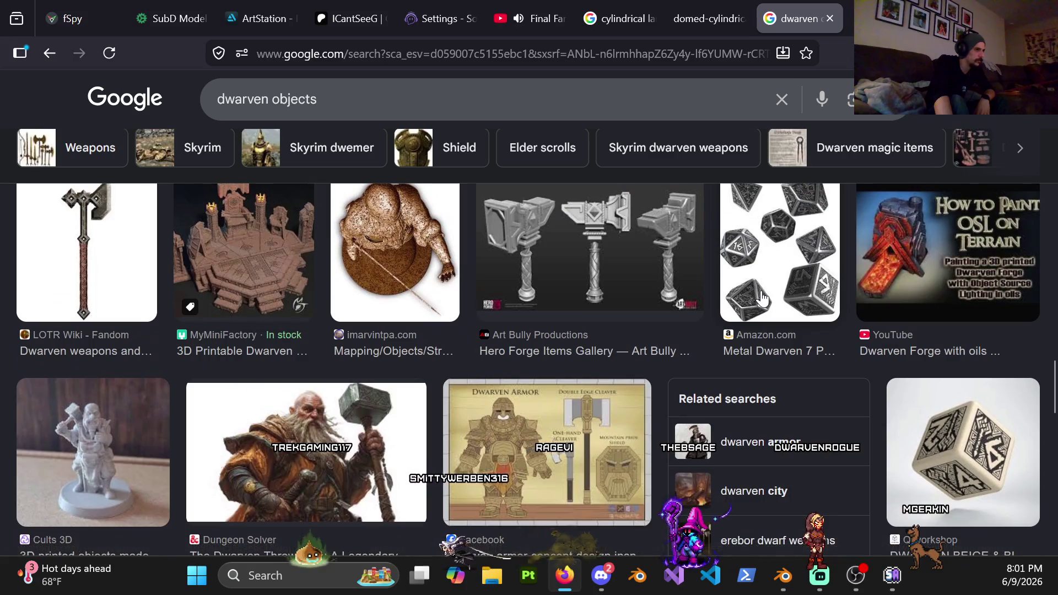
{"action": "left_click", "coordinate": [643, 231]}
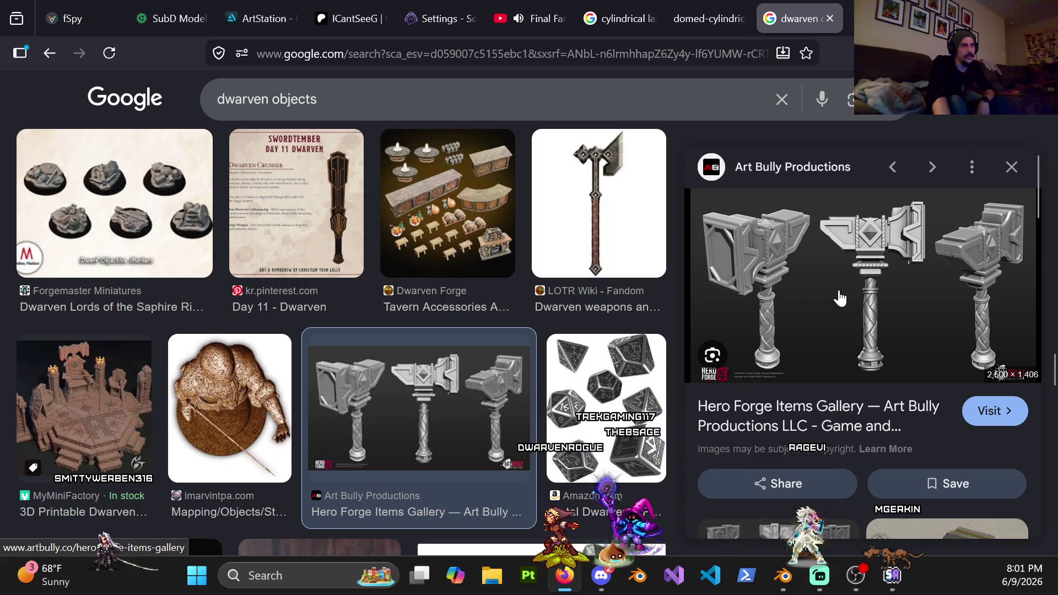
Step: Scroll through the hammer preview's related images and back to the top
{"action": "scroll", "coordinate": [842, 291], "scroll_direction": "down", "scroll_amount": 5}
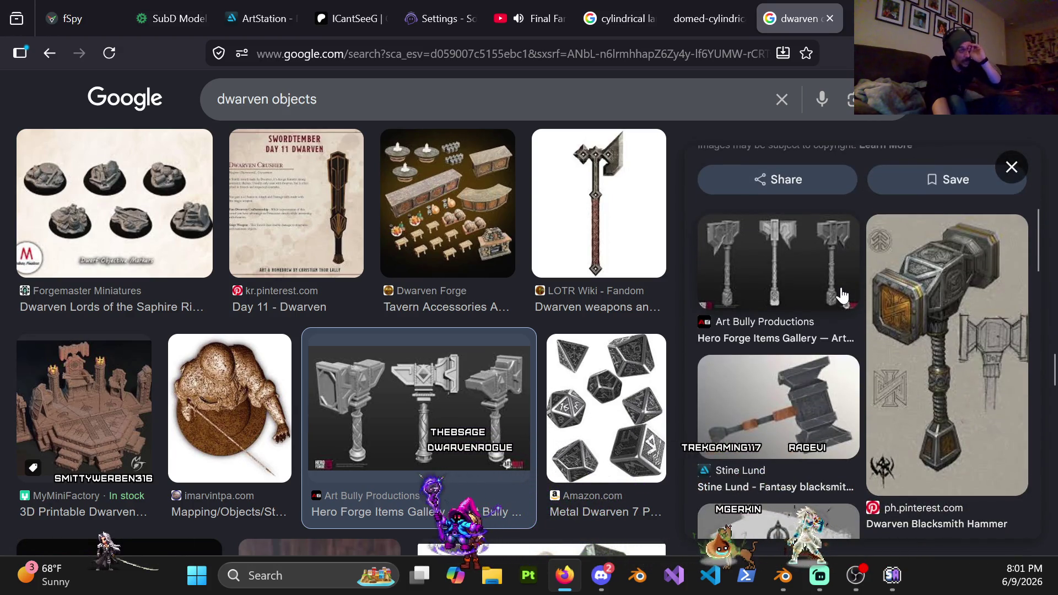
{"action": "scroll", "coordinate": [841, 296], "scroll_direction": "down", "scroll_amount": 5}
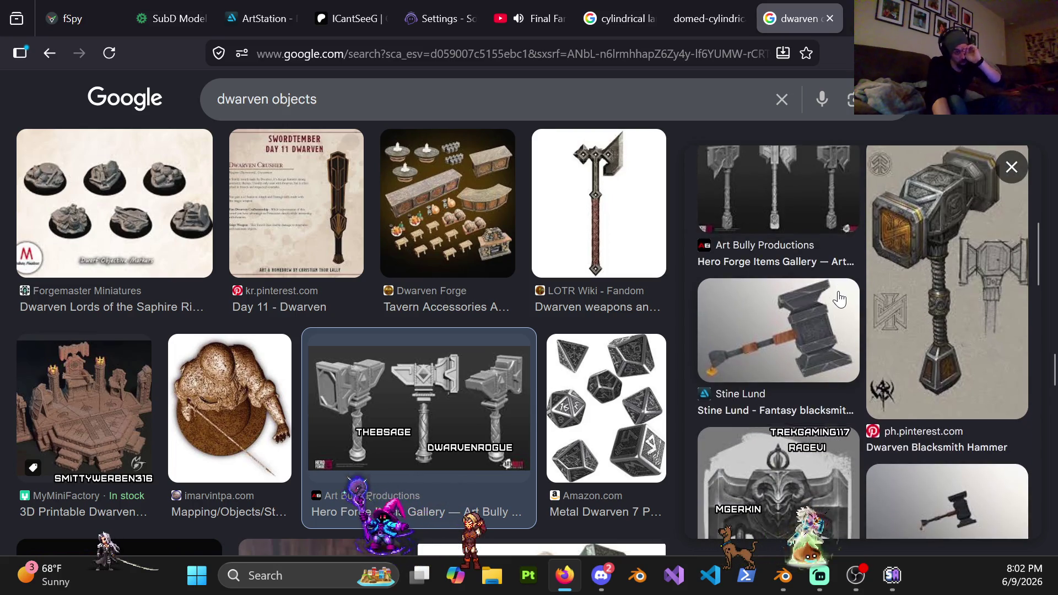
{"action": "scroll", "coordinate": [839, 298], "scroll_direction": "down", "scroll_amount": 3}
{"action": "scroll", "coordinate": [836, 298], "scroll_direction": "down", "scroll_amount": 4}
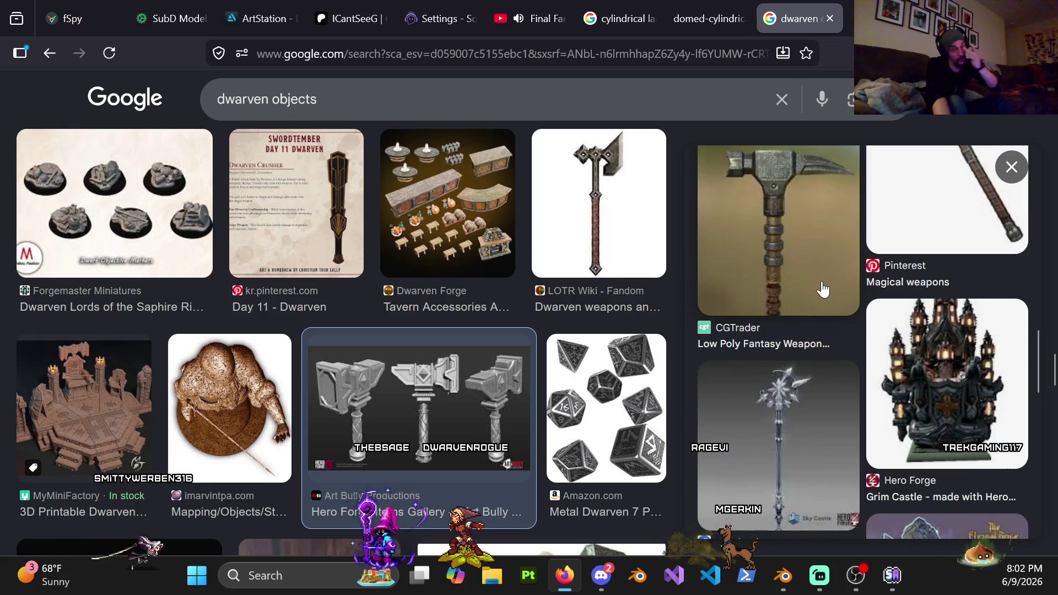
{"action": "scroll", "coordinate": [827, 287], "scroll_direction": "down", "scroll_amount": 5}
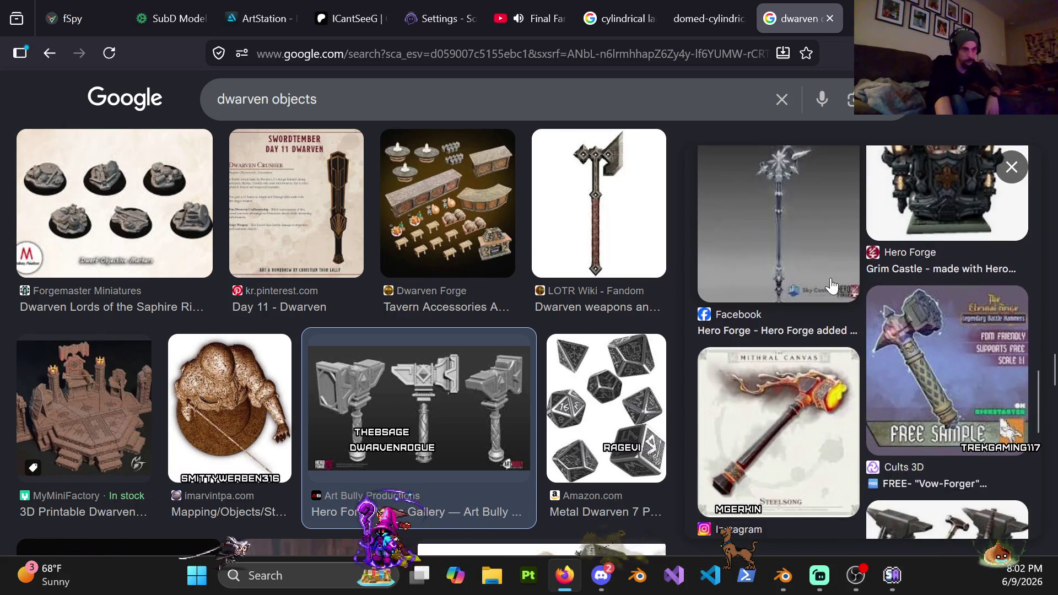
{"action": "scroll", "coordinate": [832, 277], "scroll_direction": "down", "scroll_amount": 3}
{"action": "scroll", "coordinate": [827, 277], "scroll_direction": "up", "scroll_amount": 10}
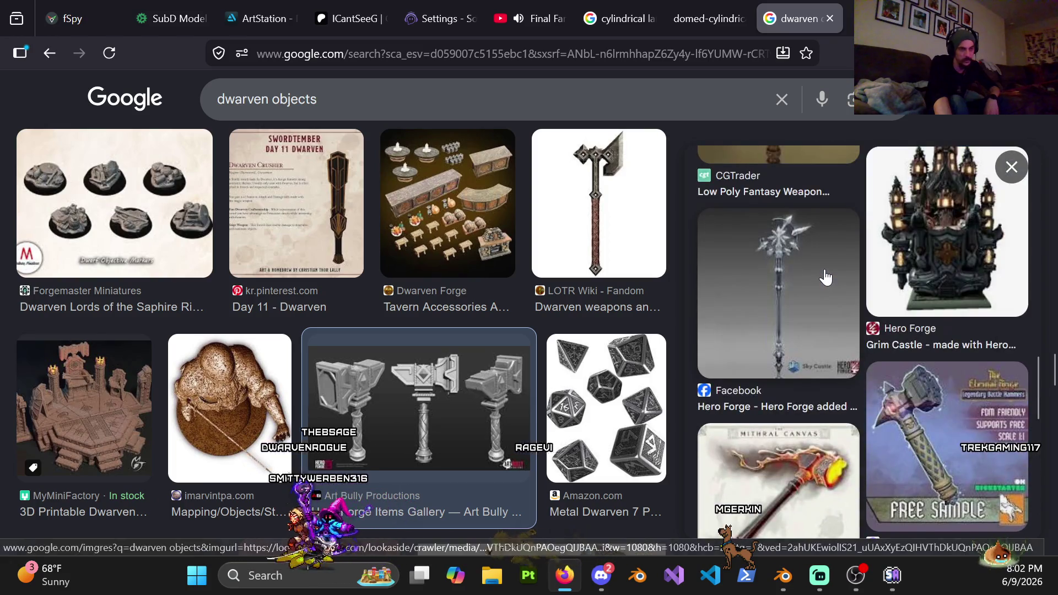
{"action": "scroll", "coordinate": [827, 277], "scroll_direction": "up", "scroll_amount": 5}
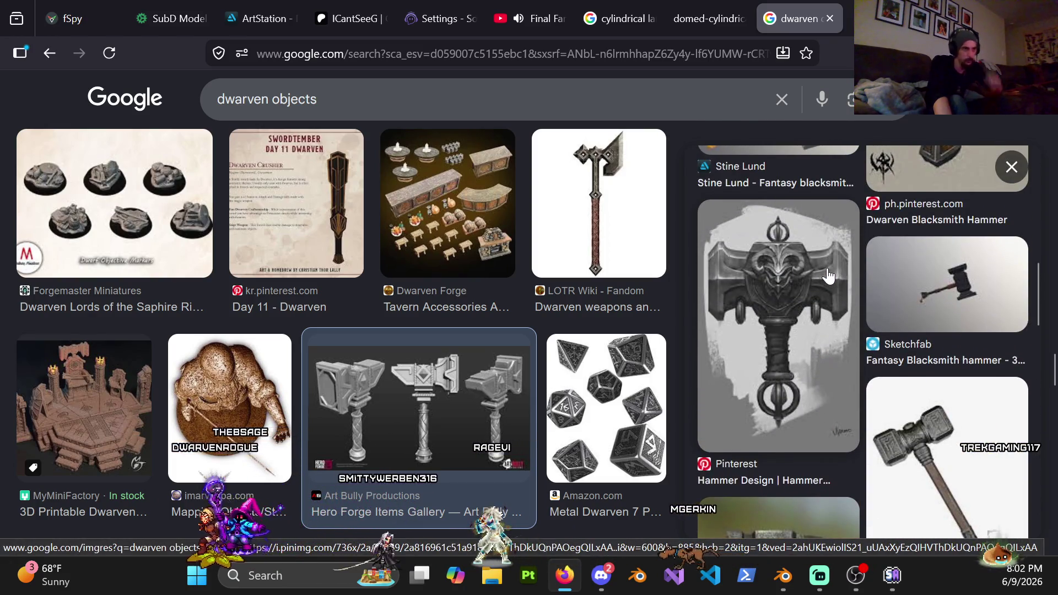
{"action": "scroll", "coordinate": [827, 276], "scroll_direction": "up", "scroll_amount": 8}
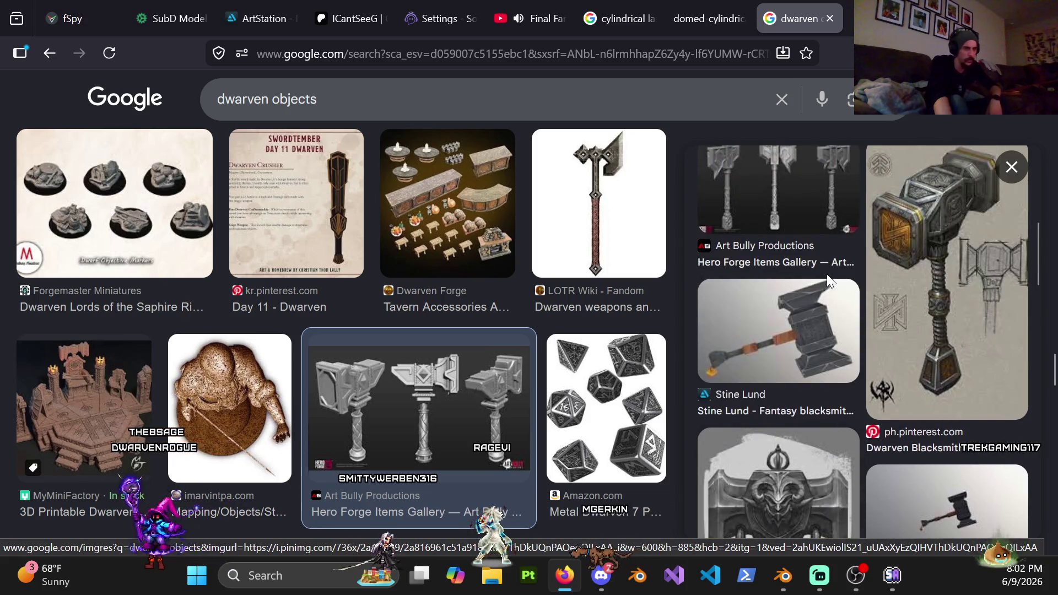
{"action": "scroll", "coordinate": [830, 286], "scroll_direction": "up", "scroll_amount": 3}
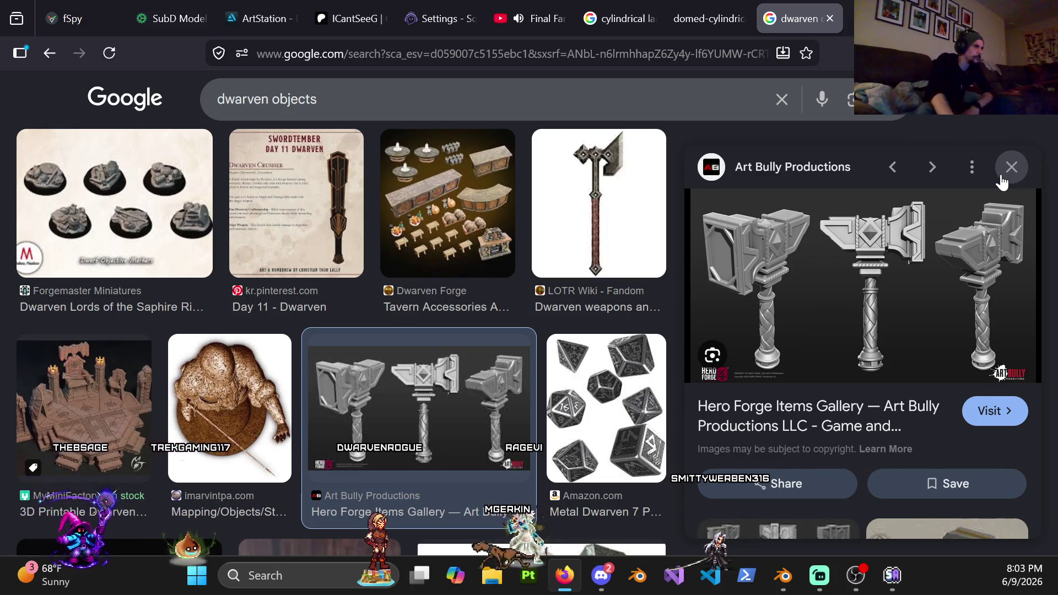
Step: Browse the related hammer images and results, then minimize the browser
{"action": "scroll", "coordinate": [786, 287], "scroll_direction": "down", "scroll_amount": 6}
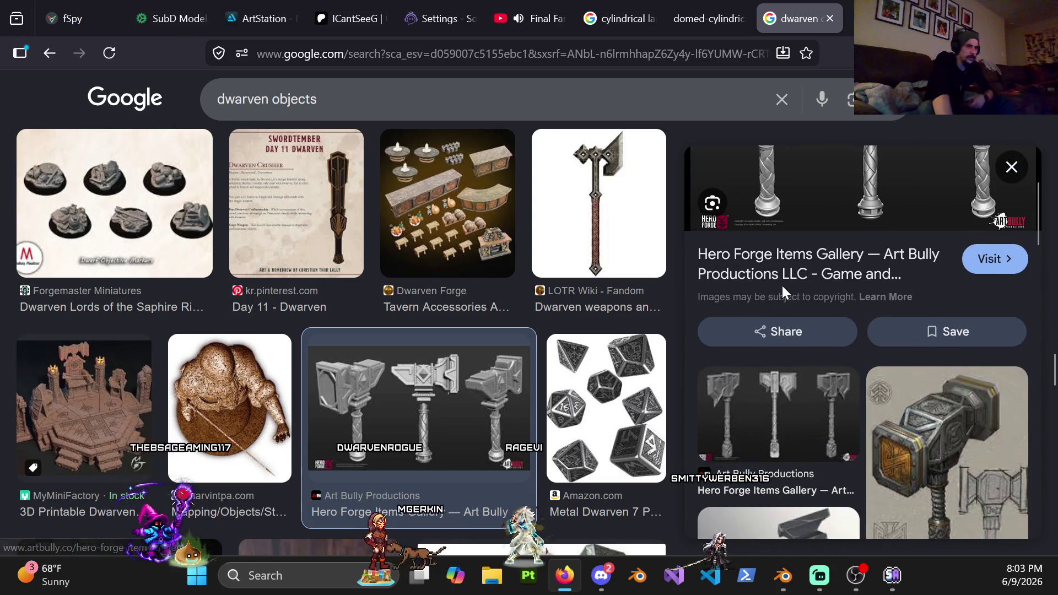
{"action": "scroll", "coordinate": [773, 333], "scroll_direction": "down", "scroll_amount": 5}
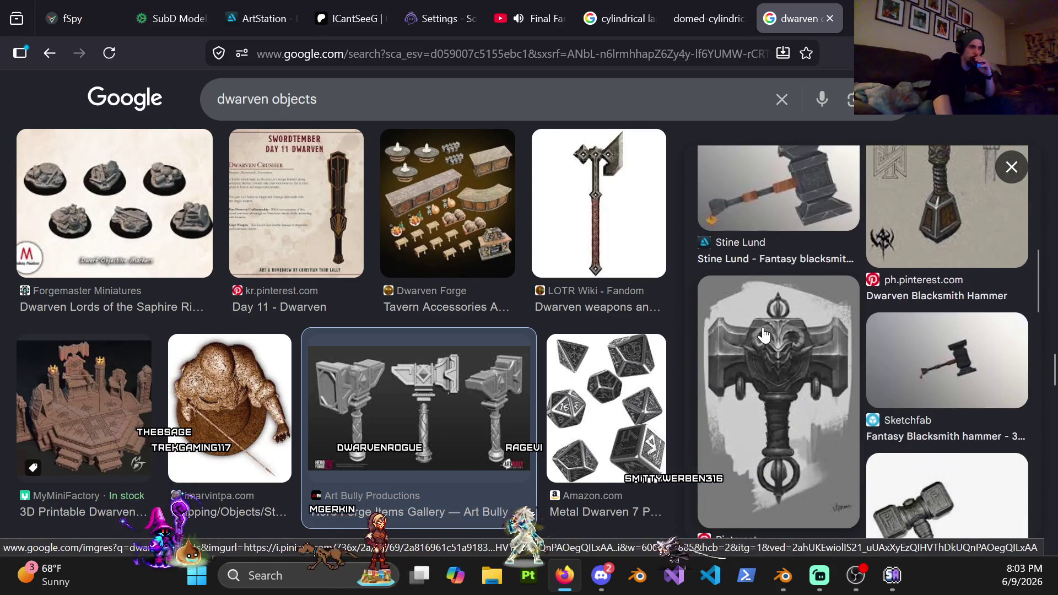
{"action": "scroll", "coordinate": [772, 303], "scroll_direction": "down", "scroll_amount": 4}
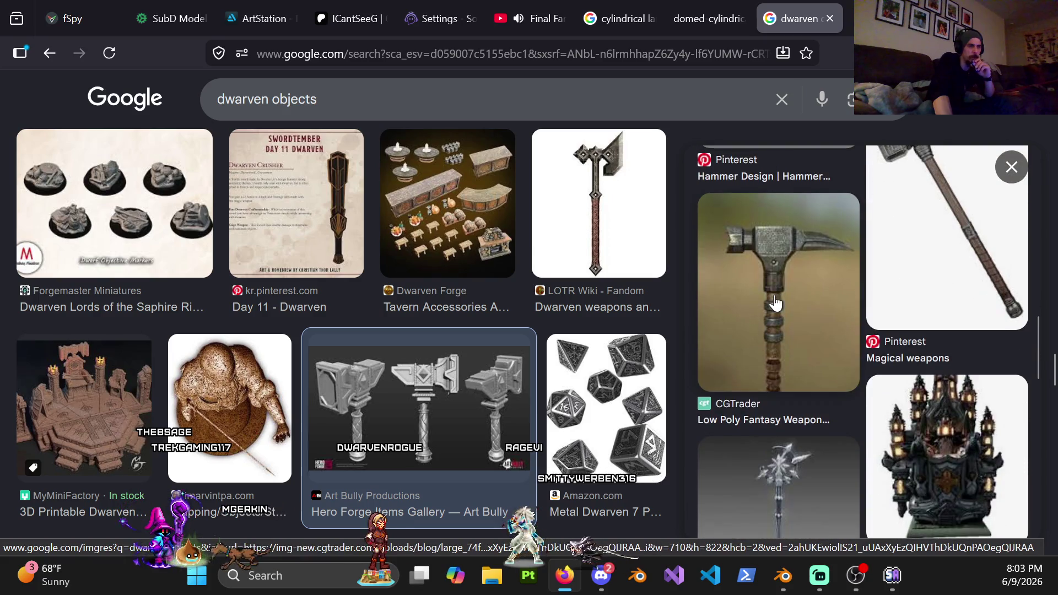
{"action": "scroll", "coordinate": [776, 300], "scroll_direction": "down", "scroll_amount": 6}
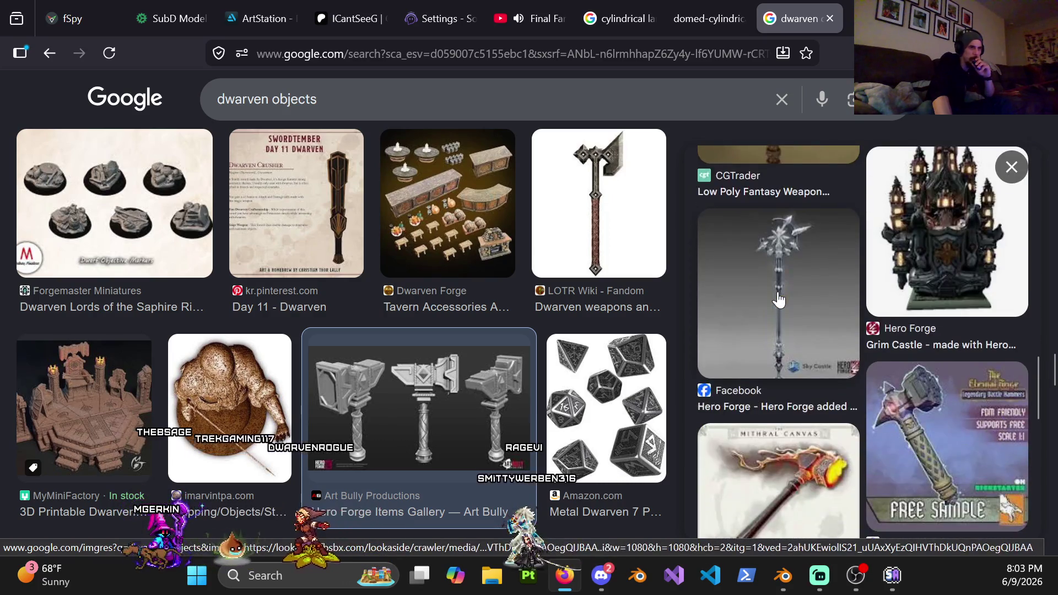
{"action": "scroll", "coordinate": [778, 297], "scroll_direction": "down", "scroll_amount": 4}
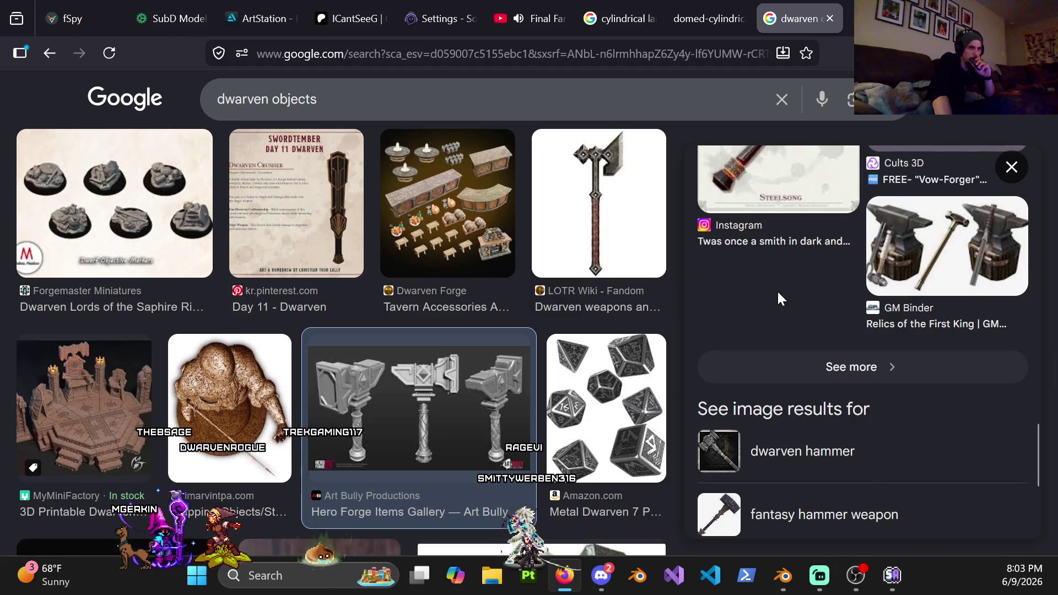
{"action": "scroll", "coordinate": [777, 290], "scroll_direction": "down", "scroll_amount": 4}
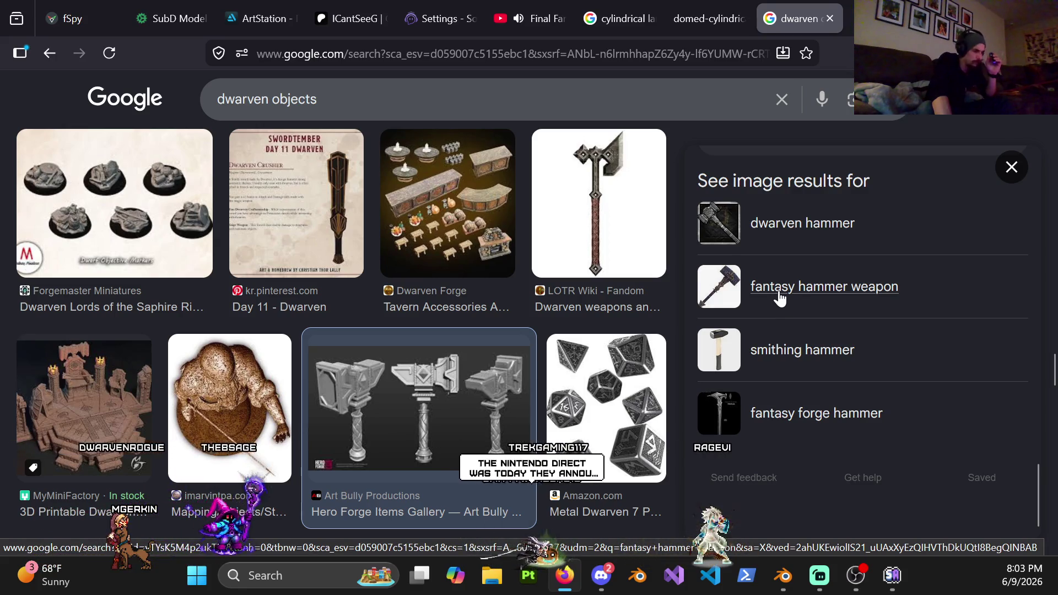
{"action": "scroll", "coordinate": [779, 297], "scroll_direction": "down", "scroll_amount": 1}
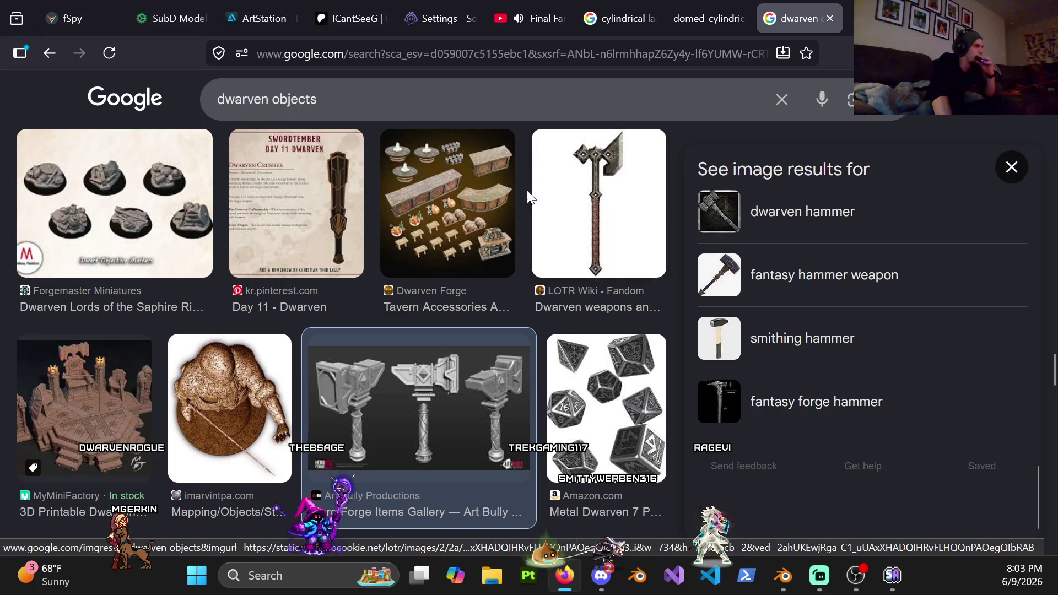
{"action": "scroll", "coordinate": [524, 251], "scroll_direction": "down", "scroll_amount": 5}
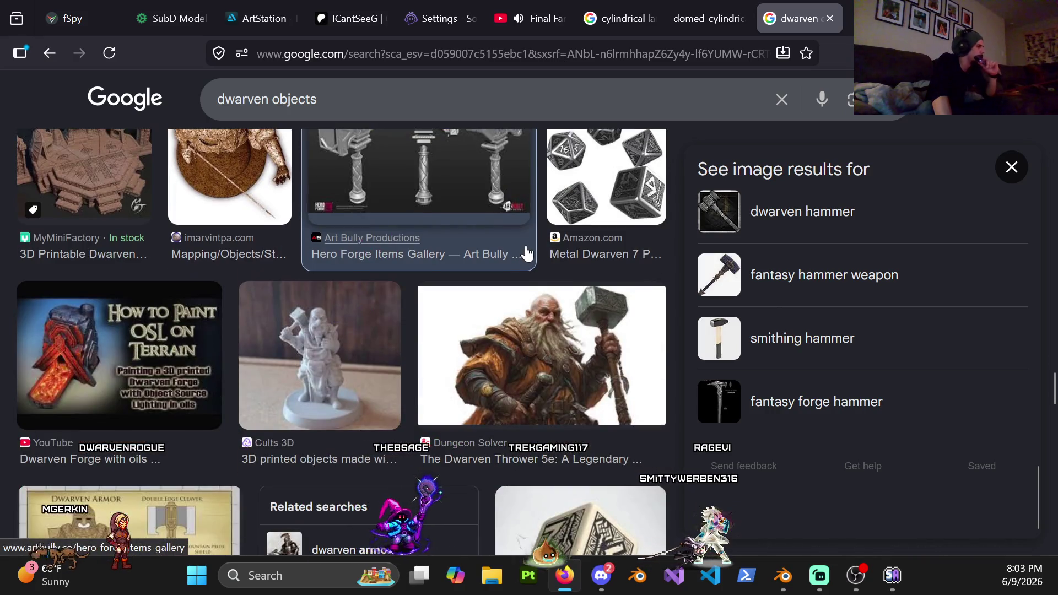
{"action": "scroll", "coordinate": [526, 253], "scroll_direction": "down", "scroll_amount": 3}
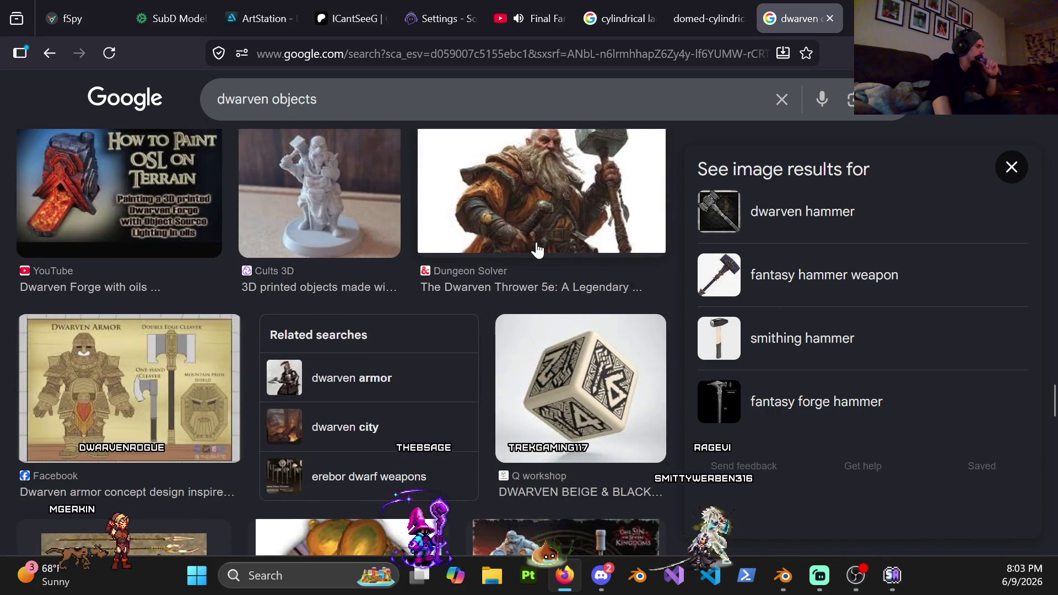
{"action": "scroll", "coordinate": [555, 253], "scroll_direction": "down", "scroll_amount": 3}
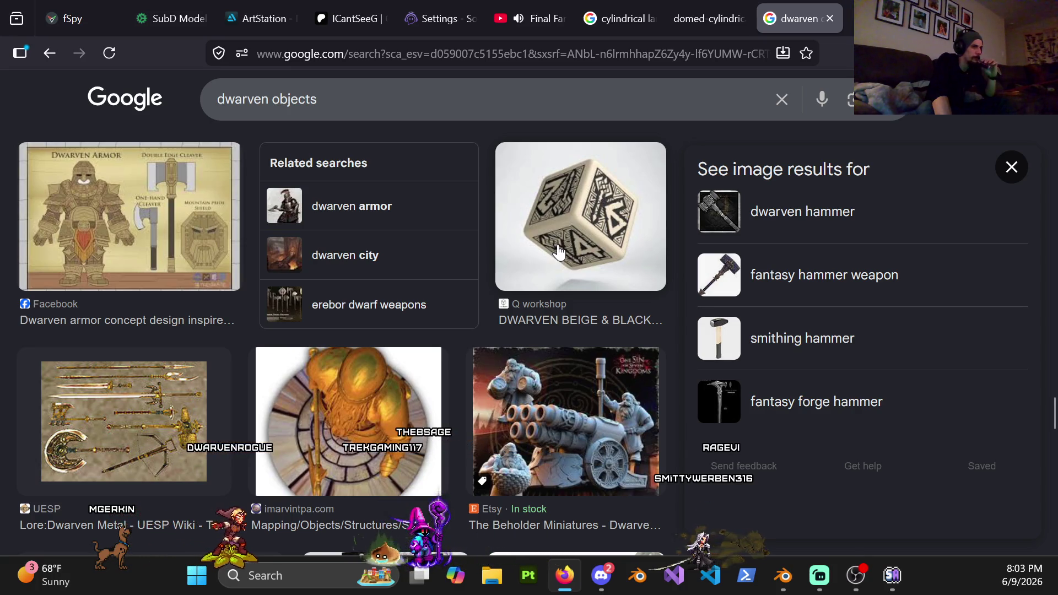
{"action": "scroll", "coordinate": [561, 242], "scroll_direction": "up", "scroll_amount": 7}
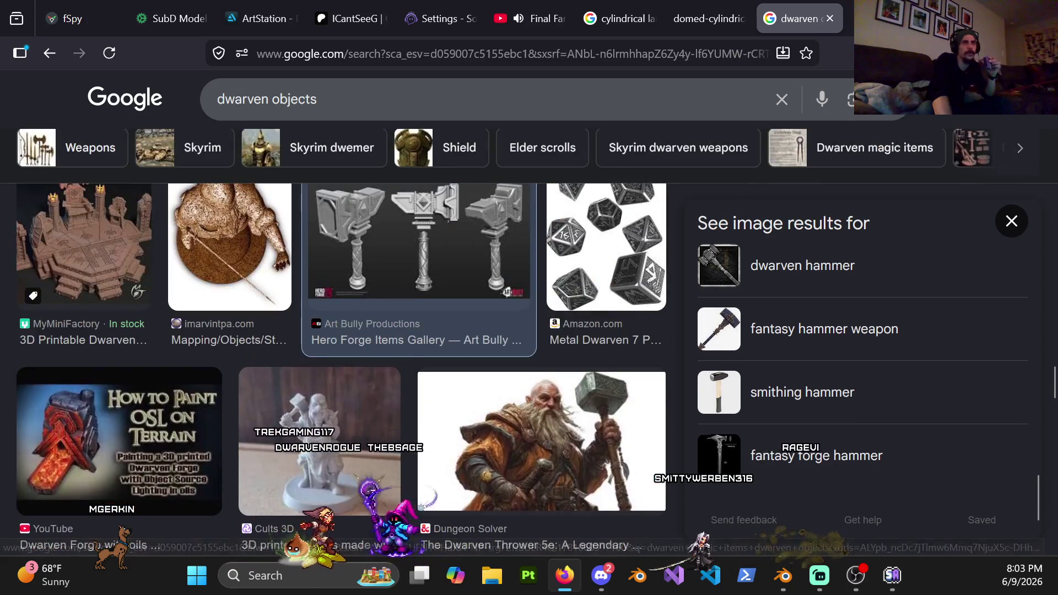
{"action": "left_click", "coordinate": [993, 18]}
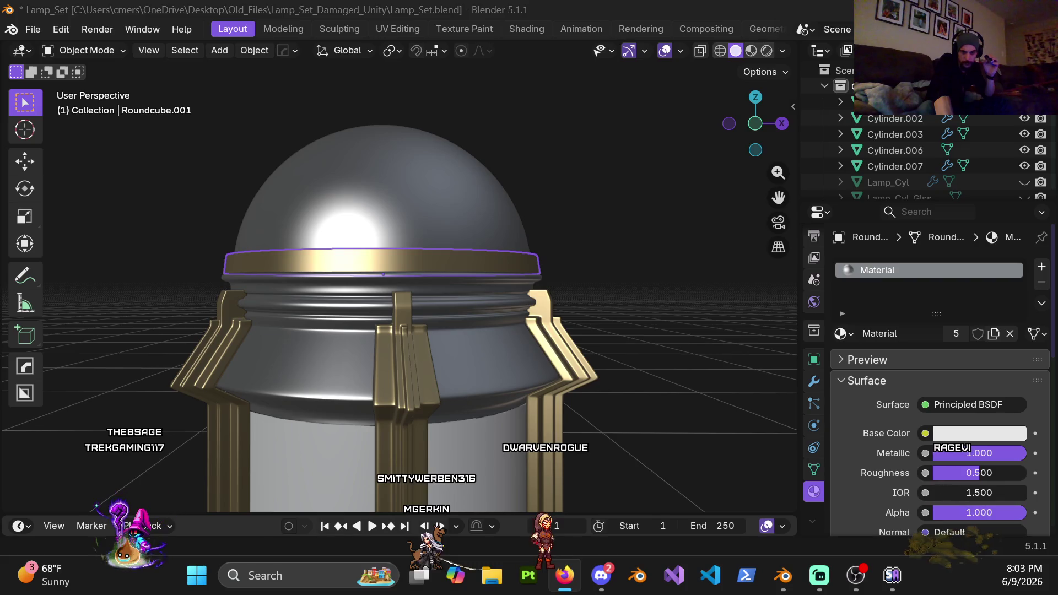
Step: Return to Blender and select the band ring around the dome base
{"action": "key", "text": "alt+Tab"}
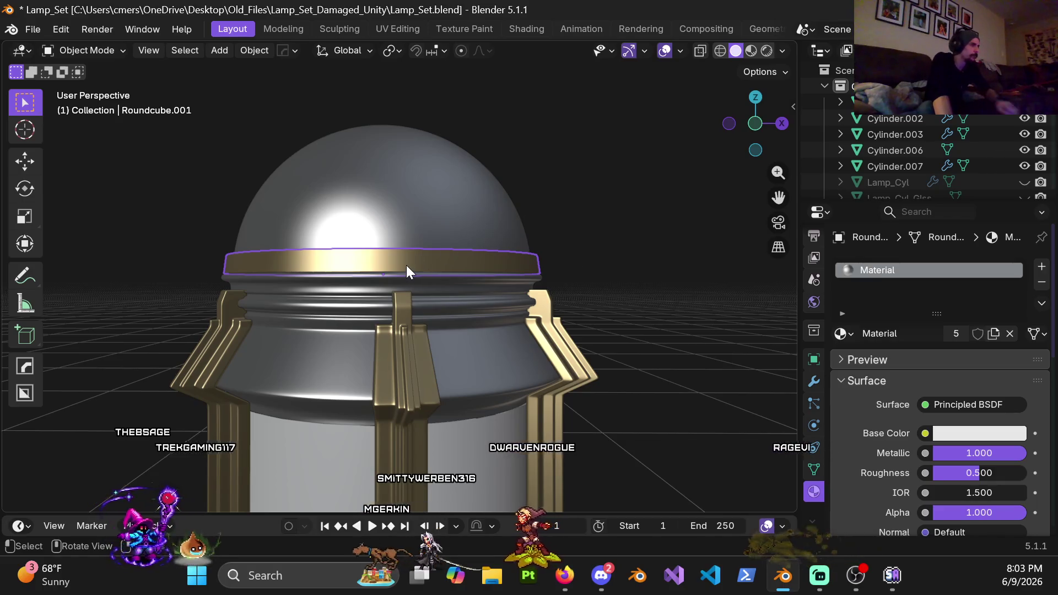
{"action": "key", "text": "Tab"}
{"action": "middle_click_drag", "start_coordinate": [457, 287], "coordinate": [394, 270]}
{"action": "key", "text": "Tab"}
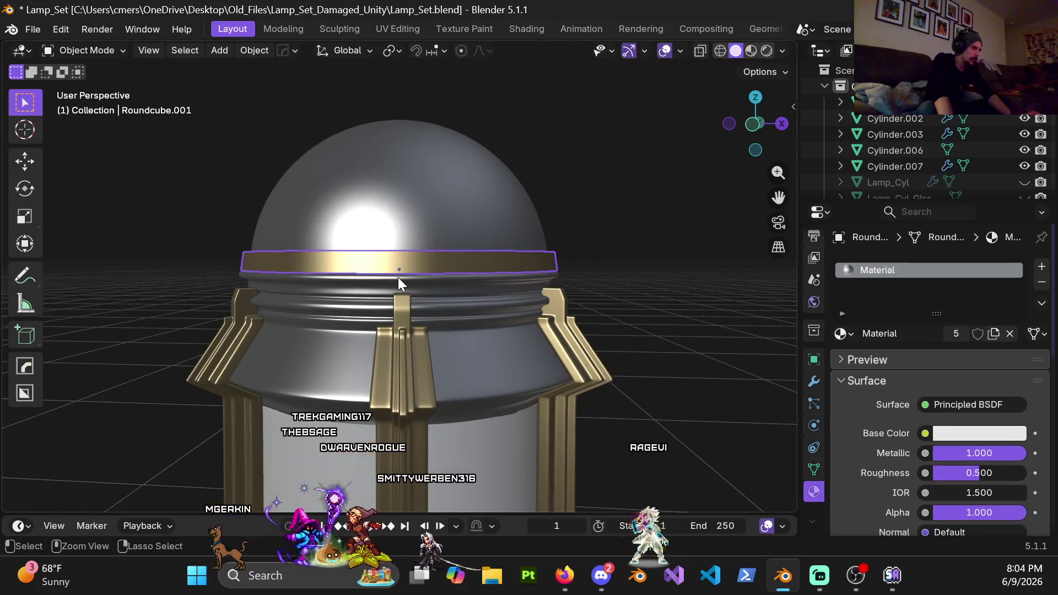
{"action": "left_click", "coordinate": [398, 276]}
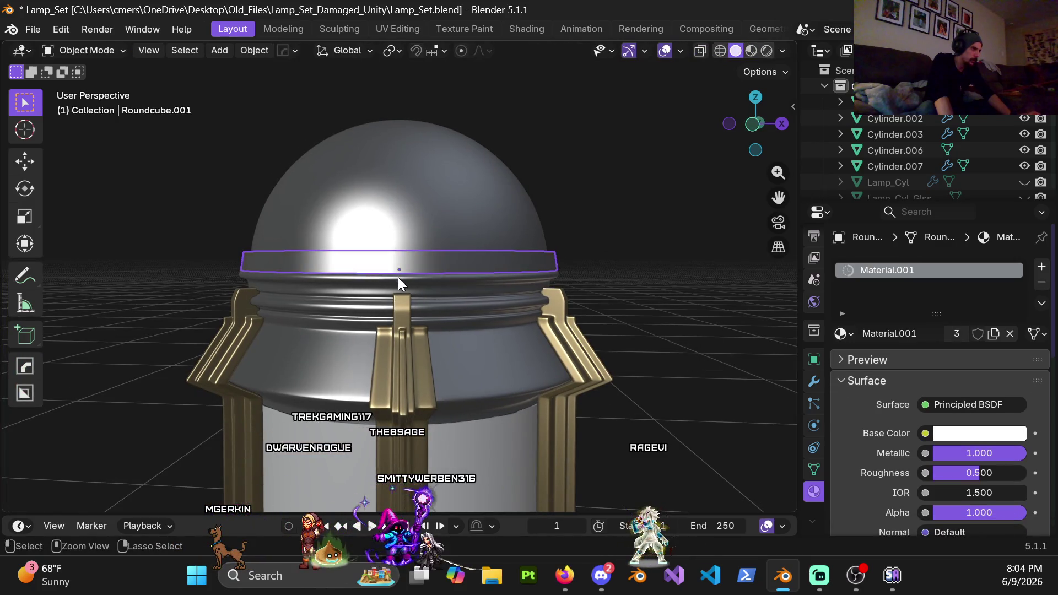
{"action": "key", "text": "Tab"}
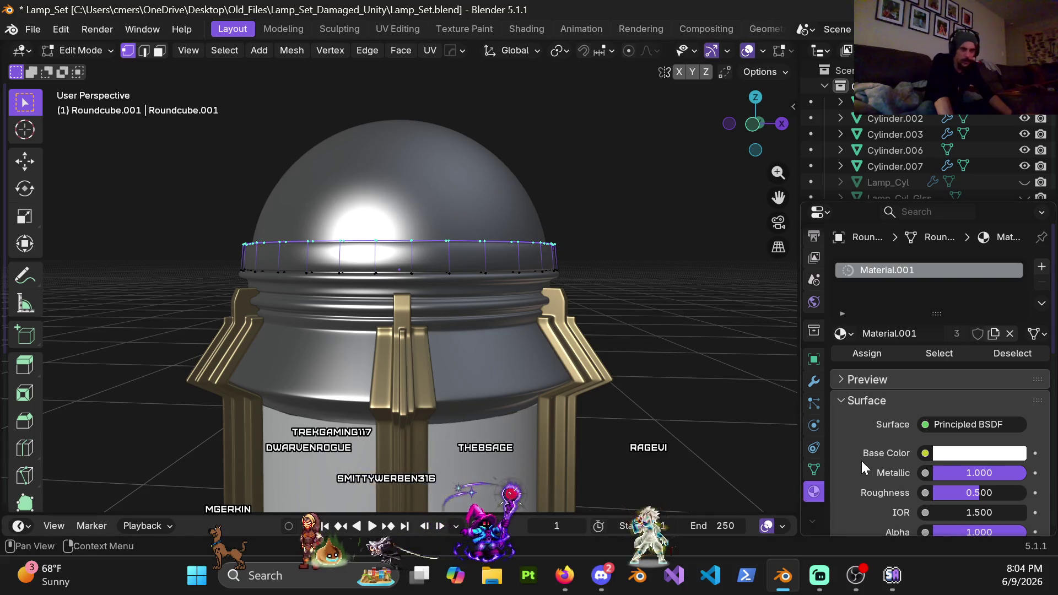
Step: Set the band's Subdivision modifier viewport levels to 0
{"action": "left_click", "coordinate": [812, 383]}
{"action": "left_click_drag", "start_coordinate": [971, 337], "coordinate": [972, 336]}
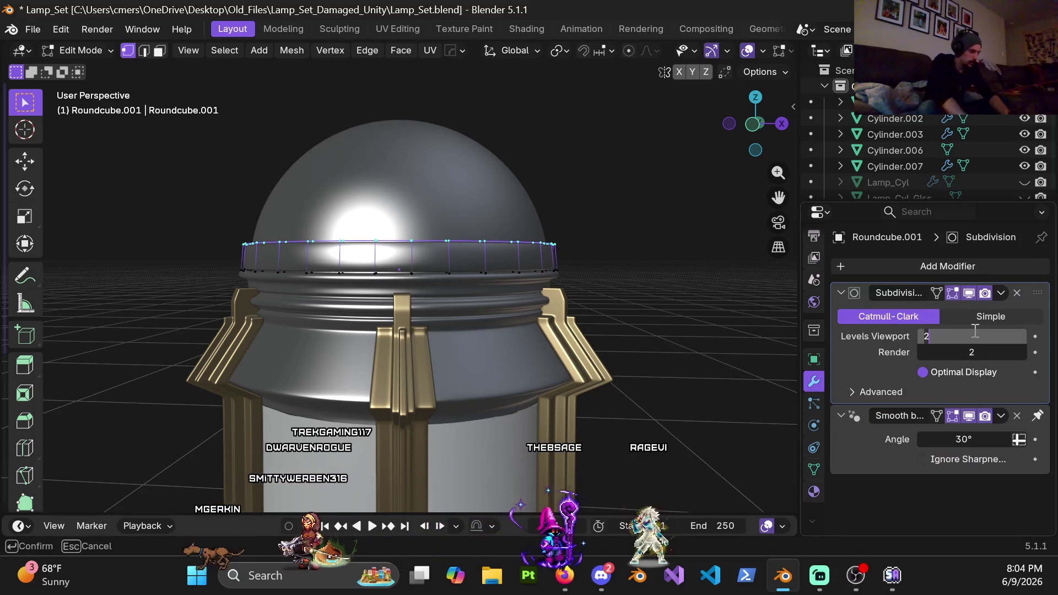
{"action": "type", "text": "0"}
{"action": "key", "text": "Return"}
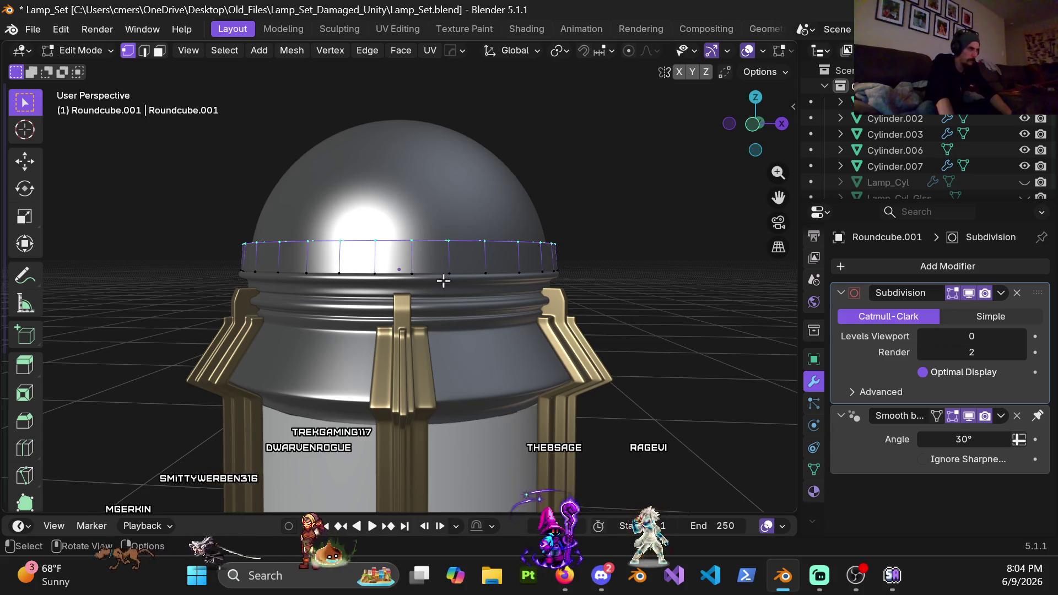
{"action": "key", "text": "Tab"}
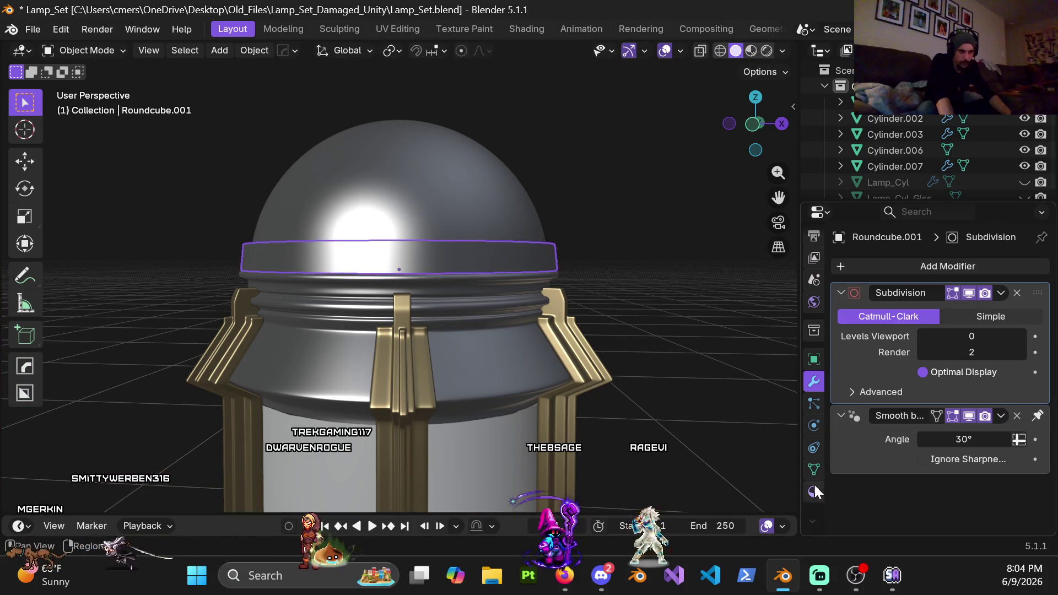
Step: Assign the gold 'Material' to the band
{"action": "left_click", "coordinate": [814, 491]}
{"action": "left_click", "coordinate": [854, 337]}
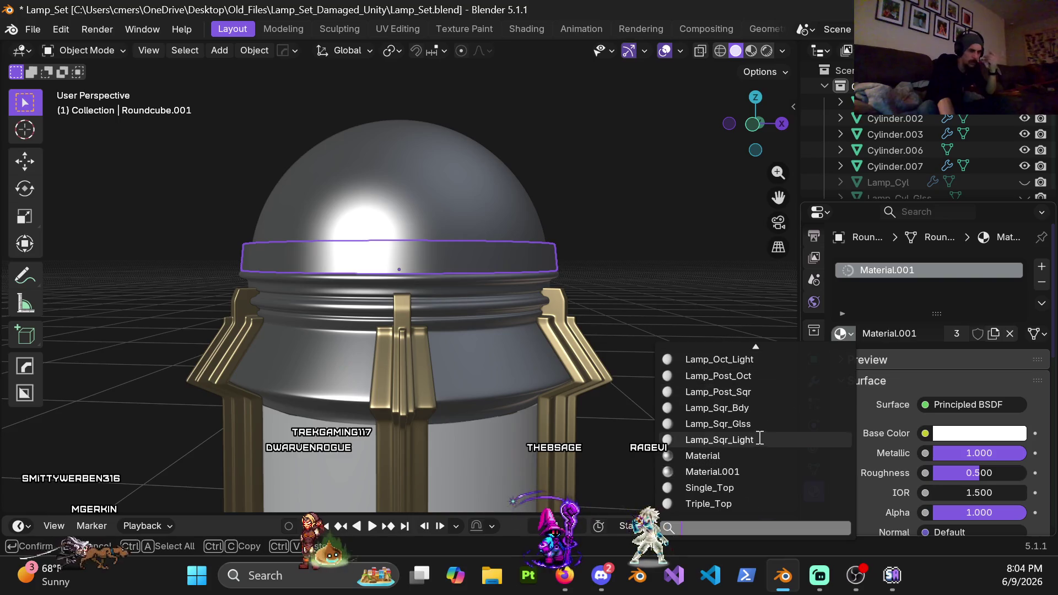
{"action": "left_click", "coordinate": [711, 456]}
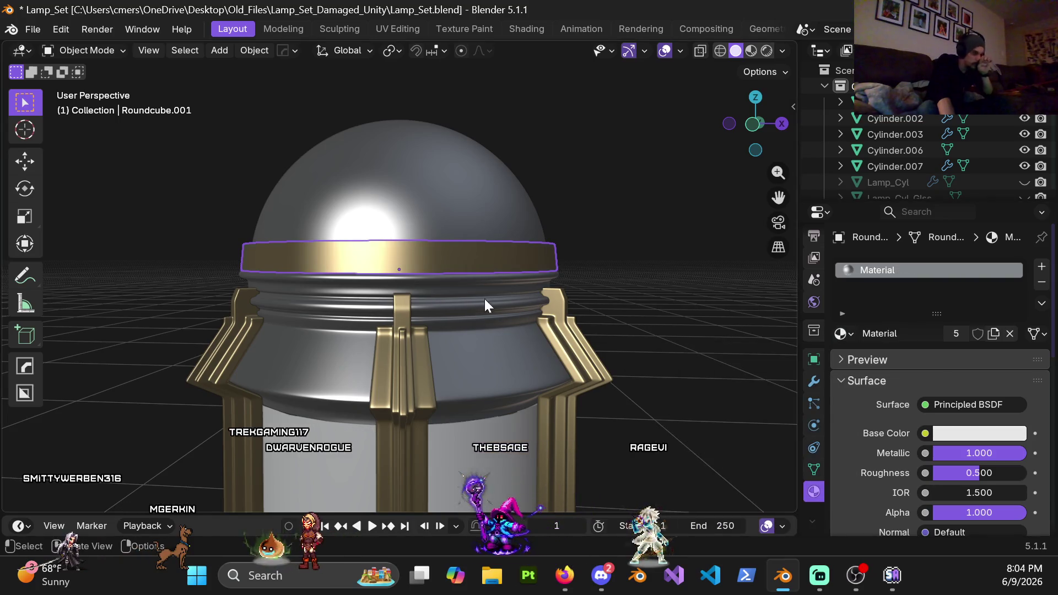
{"action": "key", "text": "ctrl+Tab"}
{"action": "left_click", "coordinate": [577, 322]}
{"action": "scroll", "coordinate": [425, 260], "scroll_direction": "up", "scroll_amount": 3}
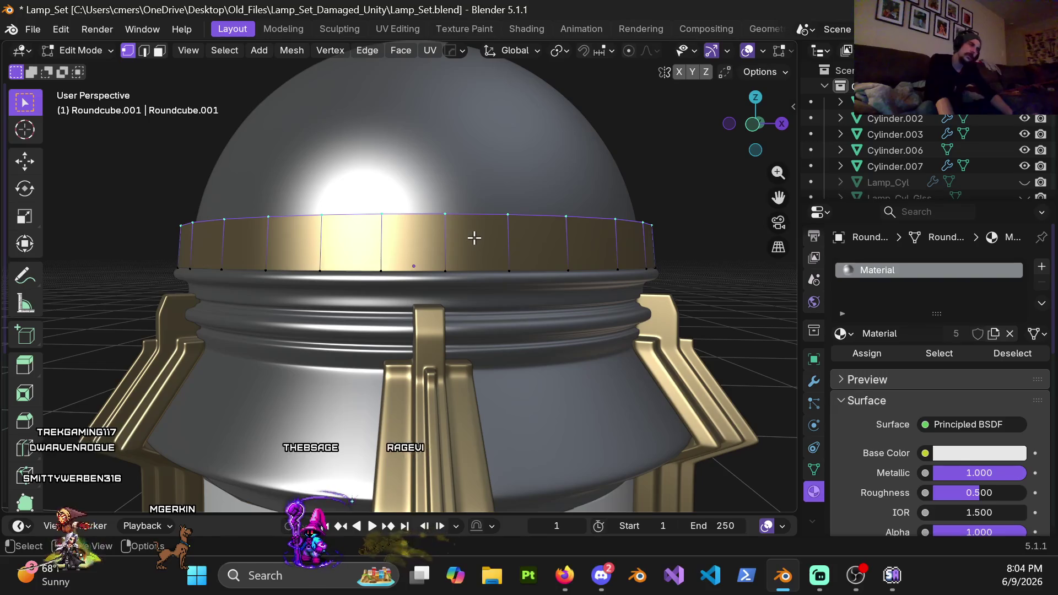
Step: Add a centred loop cut around the band and bevel it to 0.0666 m
{"action": "key", "text": "ctrl+r"}
{"action": "left_click", "coordinate": [454, 247]}
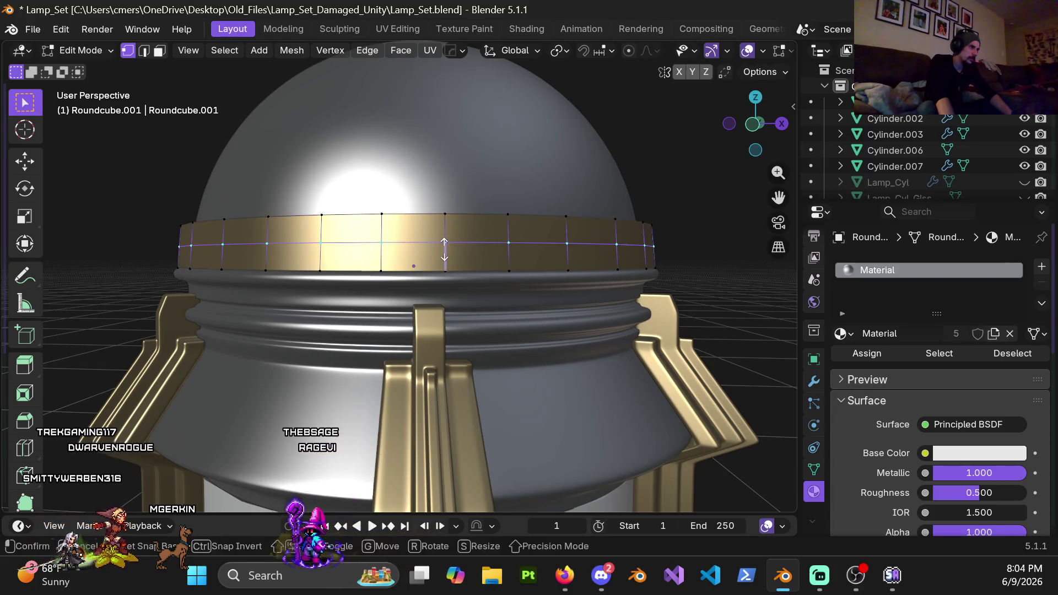
{"action": "right_click", "coordinate": [469, 253]}
{"action": "key", "text": "ctrl+b"}
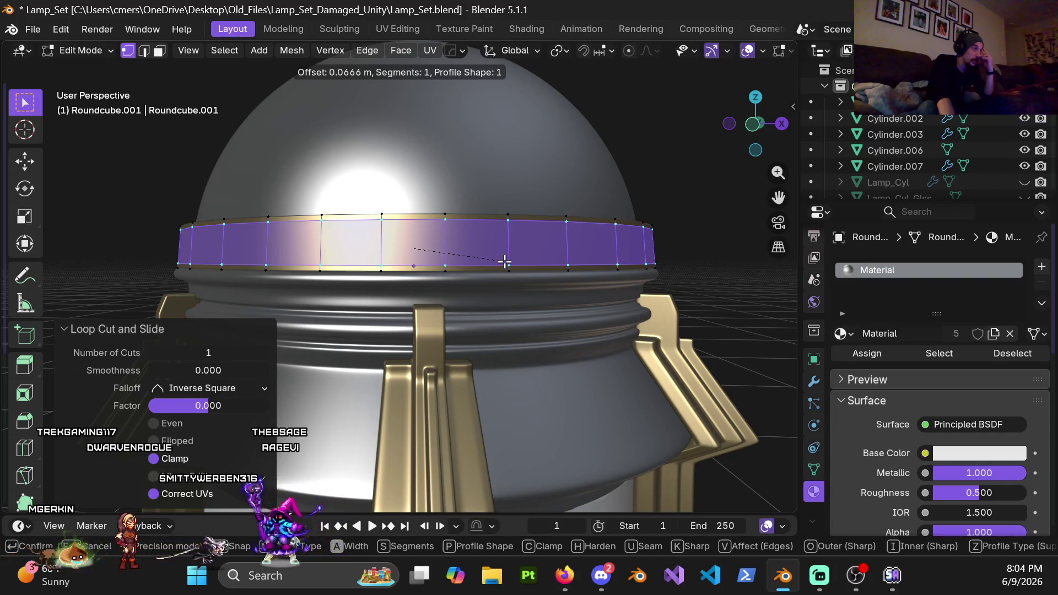
{"action": "left_click", "coordinate": [505, 262]}
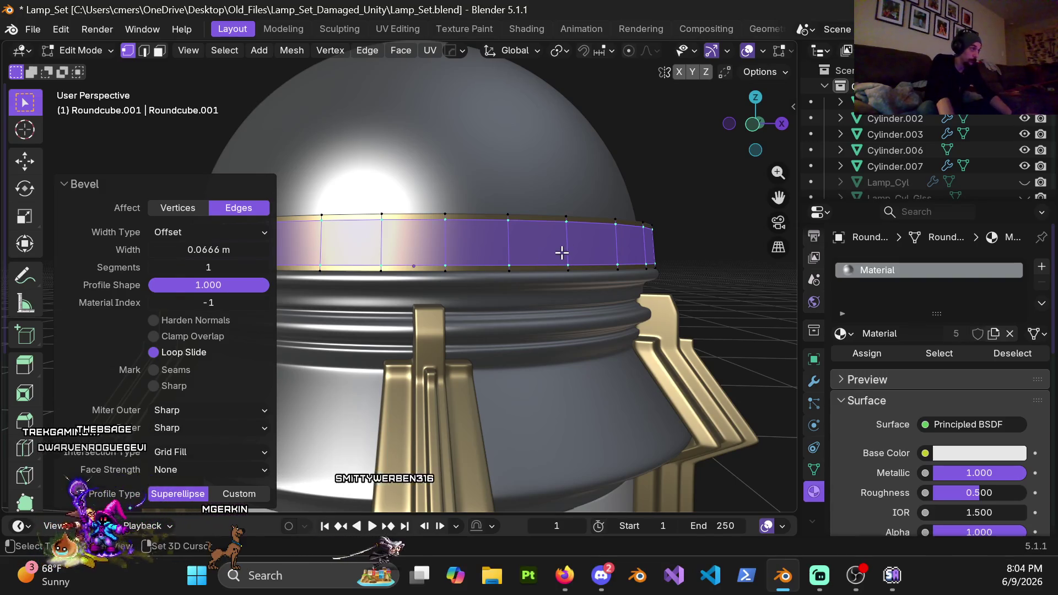
{"action": "middle_click_drag", "start_coordinate": [562, 252], "coordinate": [568, 279]}
{"action": "mouse_move", "coordinate": [635, 316]}
{"action": "middle_mouse_down"}
{"action": "mouse_move", "coordinate": [640, 293]}
{"action": "mouse_move", "coordinate": [598, 286]}
{"action": "mouse_move", "coordinate": [525, 225]}
{"action": "mouse_move", "coordinate": [535, 237]}
{"action": "mouse_move", "coordinate": [514, 283]}
{"action": "mouse_move", "coordinate": [536, 285]}
{"action": "mouse_move", "coordinate": [510, 260]}
{"action": "mouse_move", "coordinate": [560, 281]}
{"action": "middle_mouse_up"}
Step: Extrude the bevelled strip faces along their normals inward by -0.0201 m
{"action": "key", "text": "alt+e"}
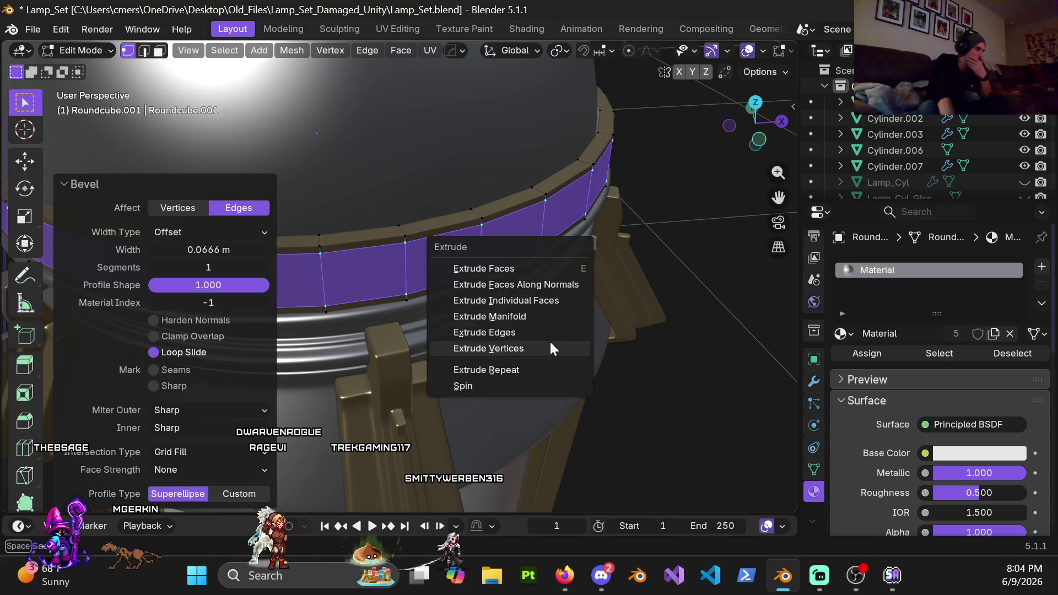
{"action": "left_click", "coordinate": [554, 284]}
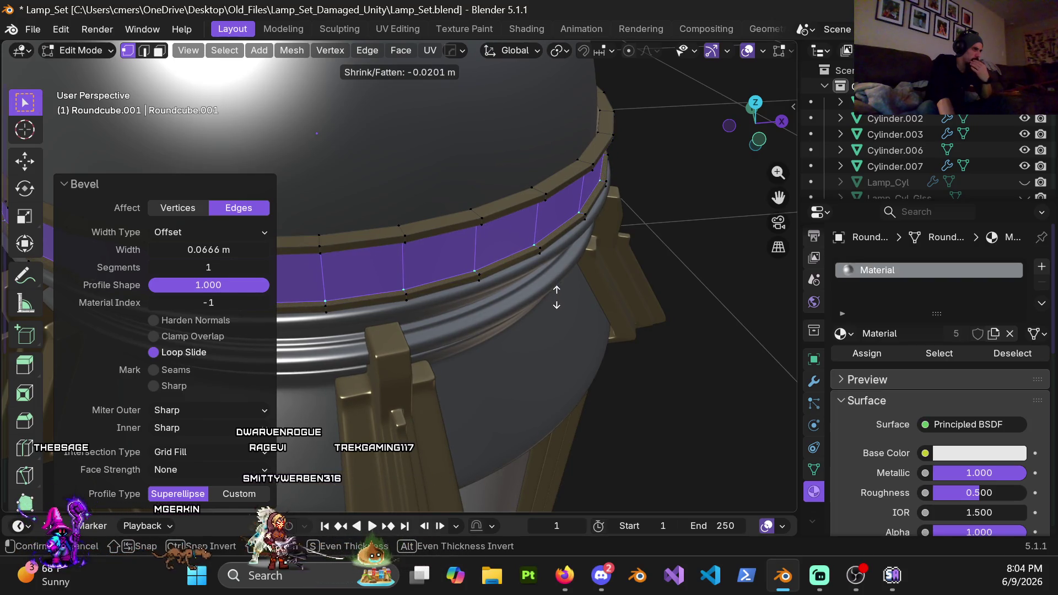
{"action": "left_click", "coordinate": [557, 298]}
{"action": "mouse_move", "coordinate": [479, 248]}
{"action": "middle_mouse_down"}
{"action": "mouse_move", "coordinate": [449, 130]}
{"action": "mouse_move", "coordinate": [465, 107]}
{"action": "mouse_move", "coordinate": [524, 226]}
{"action": "mouse_move", "coordinate": [491, 236]}
{"action": "mouse_move", "coordinate": [437, 217]}
{"action": "mouse_move", "coordinate": [451, 220]}
{"action": "mouse_move", "coordinate": [472, 201]}
{"action": "mouse_move", "coordinate": [465, 132]}
{"action": "mouse_move", "coordinate": [369, 296]}
{"action": "middle_mouse_up"}
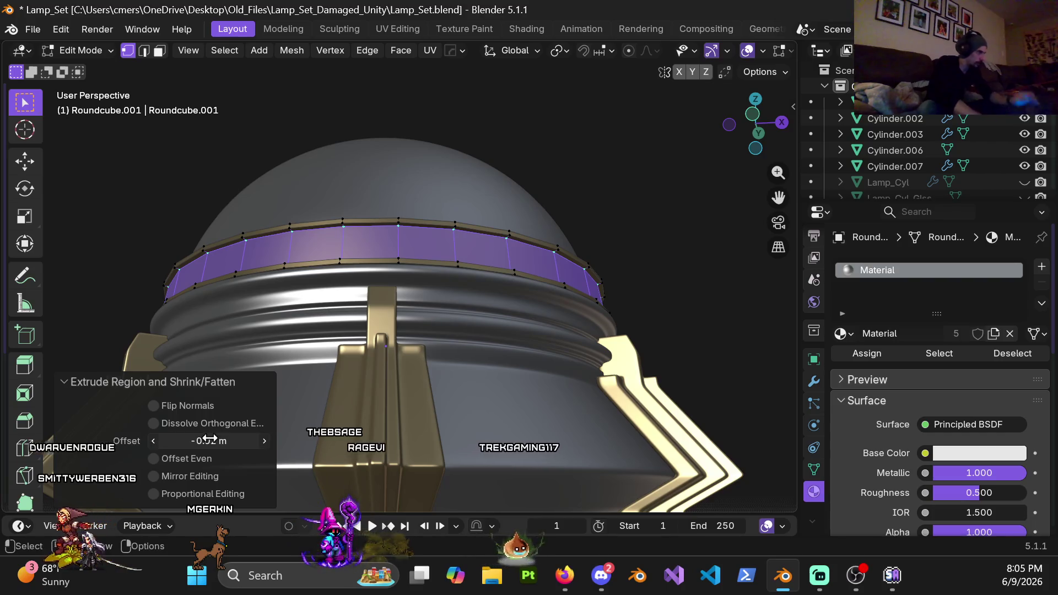
{"action": "mouse_move", "coordinate": [373, 236]}
{"action": "middle_mouse_down"}
{"action": "mouse_move", "coordinate": [385, 363]}
{"action": "mouse_move", "coordinate": [371, 342]}
{"action": "mouse_move", "coordinate": [387, 218]}
{"action": "mouse_move", "coordinate": [419, 264]}
{"action": "middle_mouse_up"}
{"action": "scroll", "coordinate": [419, 264], "scroll_direction": "down", "scroll_amount": 3}
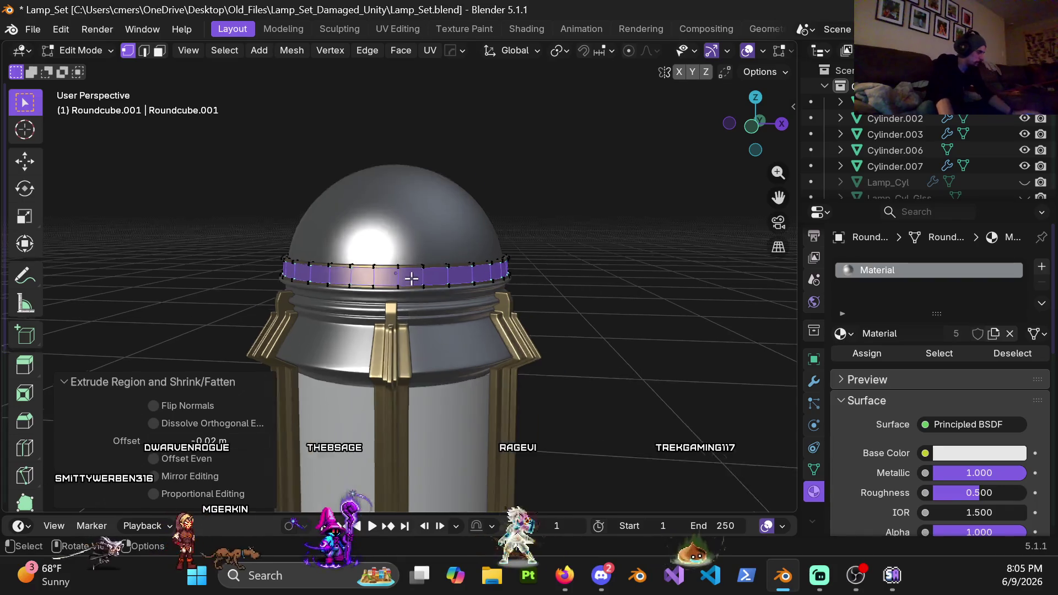
{"action": "scroll", "coordinate": [477, 329], "scroll_direction": "up", "scroll_amount": 5}
Step: Leave Edit Mode and orbit around the lamp to inspect the recessed band
{"action": "key", "text": "Tab"}
{"action": "mouse_move", "coordinate": [609, 300]}
{"action": "middle_mouse_down"}
{"action": "mouse_move", "coordinate": [366, 307]}
{"action": "mouse_move", "coordinate": [448, 312]}
{"action": "mouse_move", "coordinate": [496, 286]}
{"action": "mouse_move", "coordinate": [546, 291]}
{"action": "mouse_move", "coordinate": [473, 313]}
{"action": "mouse_move", "coordinate": [351, 300]}
{"action": "mouse_move", "coordinate": [479, 303]}
{"action": "mouse_move", "coordinate": [378, 310]}
{"action": "middle_mouse_up"}
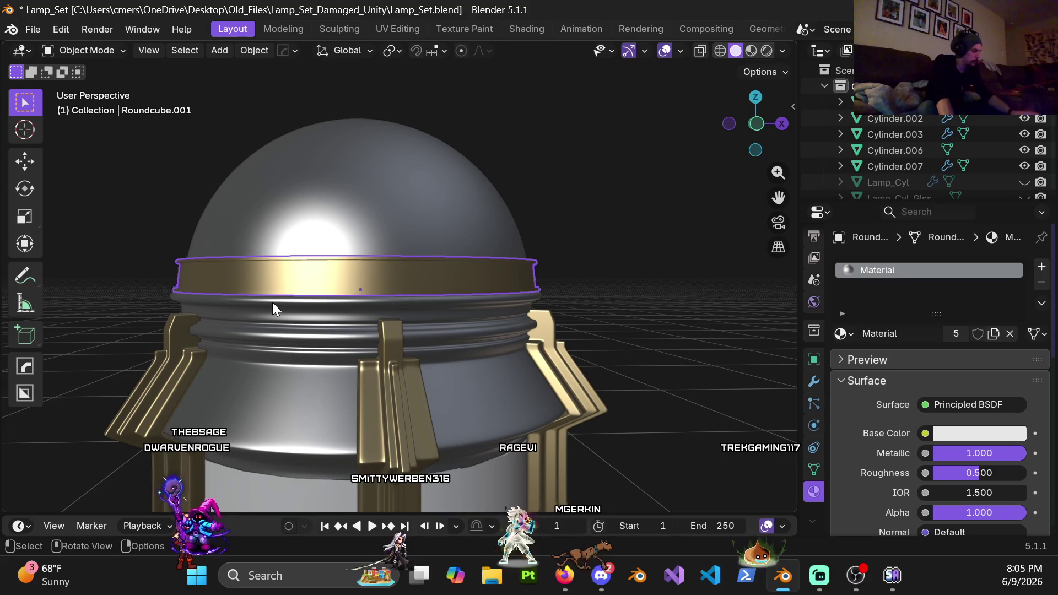
{"action": "key", "text": "Tab"}
Step: Orbit around the dome to inspect the band's selected recessed strip
{"action": "mouse_move", "coordinate": [263, 306]}
{"action": "middle_mouse_down"}
{"action": "mouse_move", "coordinate": [366, 304]}
{"action": "mouse_move", "coordinate": [380, 286]}
{"action": "mouse_move", "coordinate": [399, 292]}
{"action": "middle_mouse_up"}
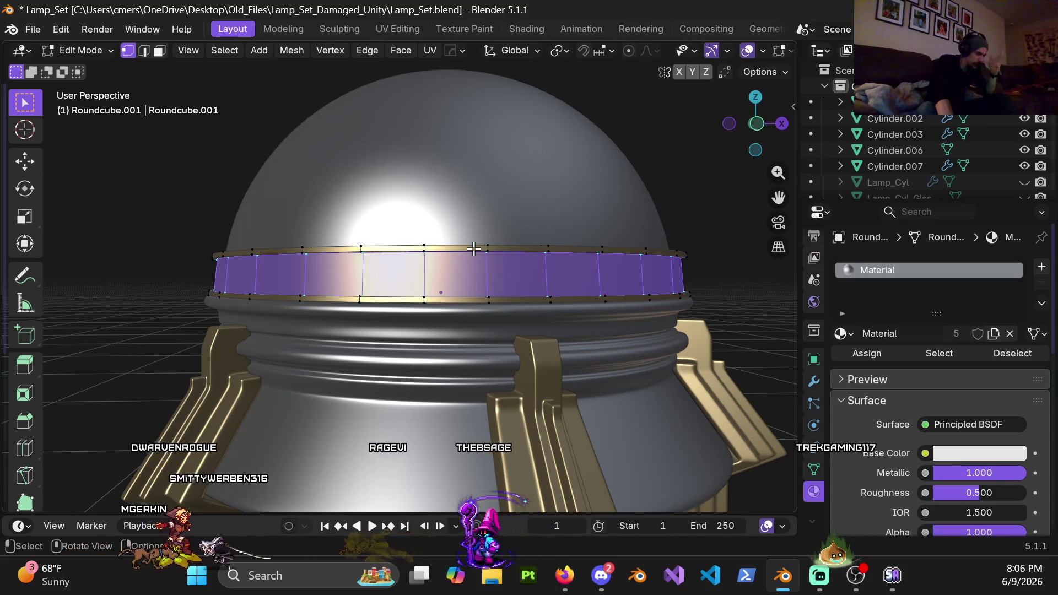
{"action": "mouse_move", "coordinate": [467, 260]}
{"action": "middle_mouse_down"}
{"action": "mouse_move", "coordinate": [435, 259]}
{"action": "mouse_move", "coordinate": [386, 217]}
{"action": "middle_mouse_up"}
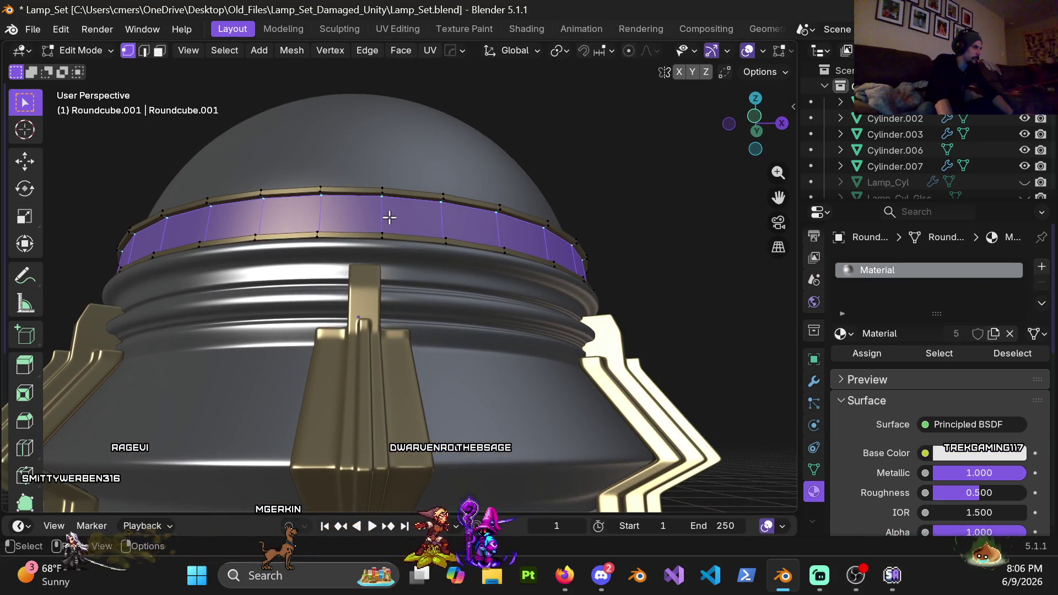
Step: Switch to front orthographic view and subdivide the recessed middle strip once
{"action": "scroll", "coordinate": [397, 239], "scroll_direction": "up", "scroll_amount": 2}
{"action": "mouse_move", "coordinate": [391, 292]}
{"action": "middle_mouse_down"}
{"action": "mouse_move", "coordinate": [376, 251]}
{"action": "mouse_move", "coordinate": [390, 309]}
{"action": "mouse_move", "coordinate": [385, 359]}
{"action": "mouse_move", "coordinate": [376, 303]}
{"action": "middle_mouse_up"}
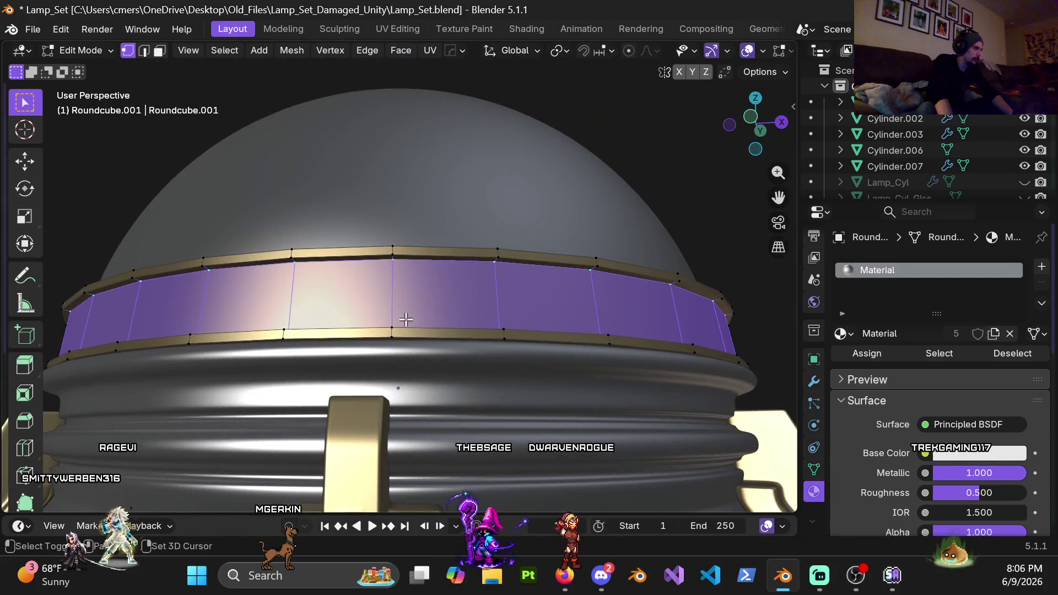
{"action": "scroll", "coordinate": [406, 319], "scroll_direction": "up", "scroll_amount": 6}
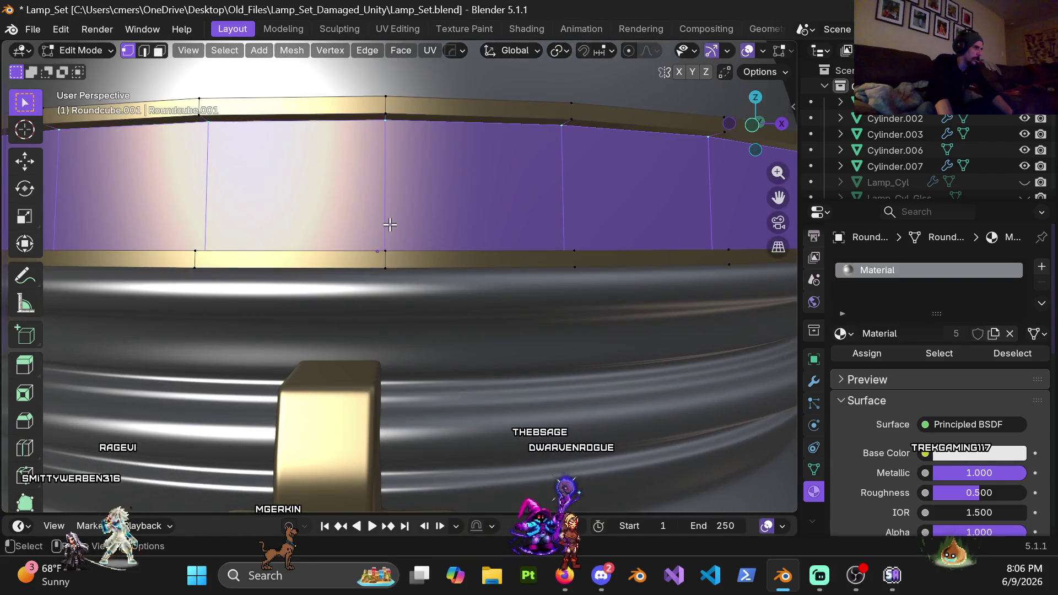
{"action": "key", "text": "KP_1"}
{"action": "scroll", "coordinate": [414, 248], "scroll_direction": "down", "scroll_amount": 5}
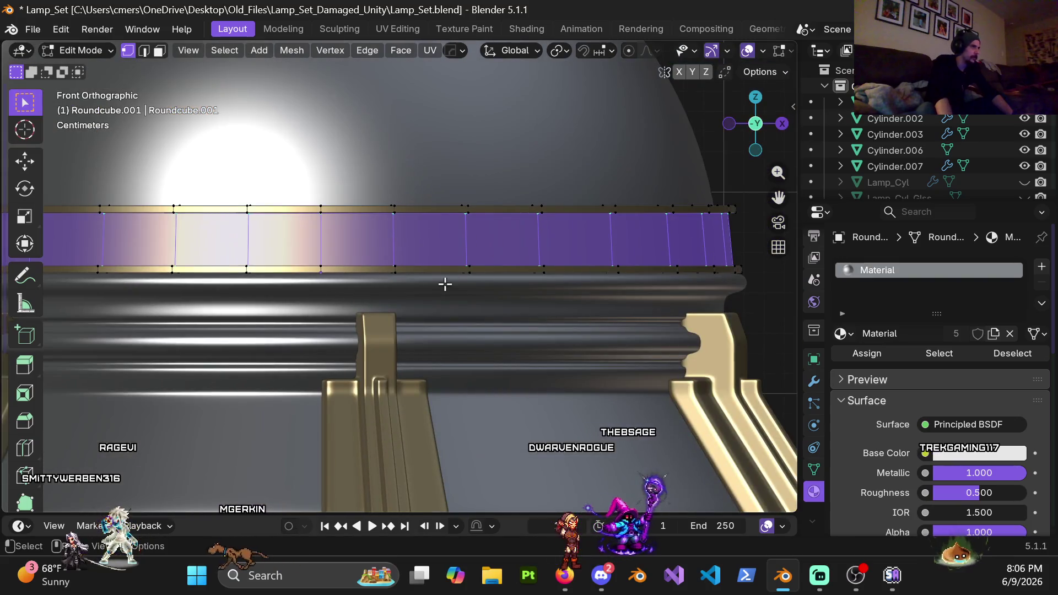
{"action": "scroll", "coordinate": [466, 273], "scroll_direction": "up", "scroll_amount": 2}
{"action": "scroll", "coordinate": [466, 273], "scroll_direction": "down", "scroll_amount": 4}
{"action": "middle_click_drag", "start_coordinate": [491, 288], "coordinate": [442, 277], "text": "shift"}
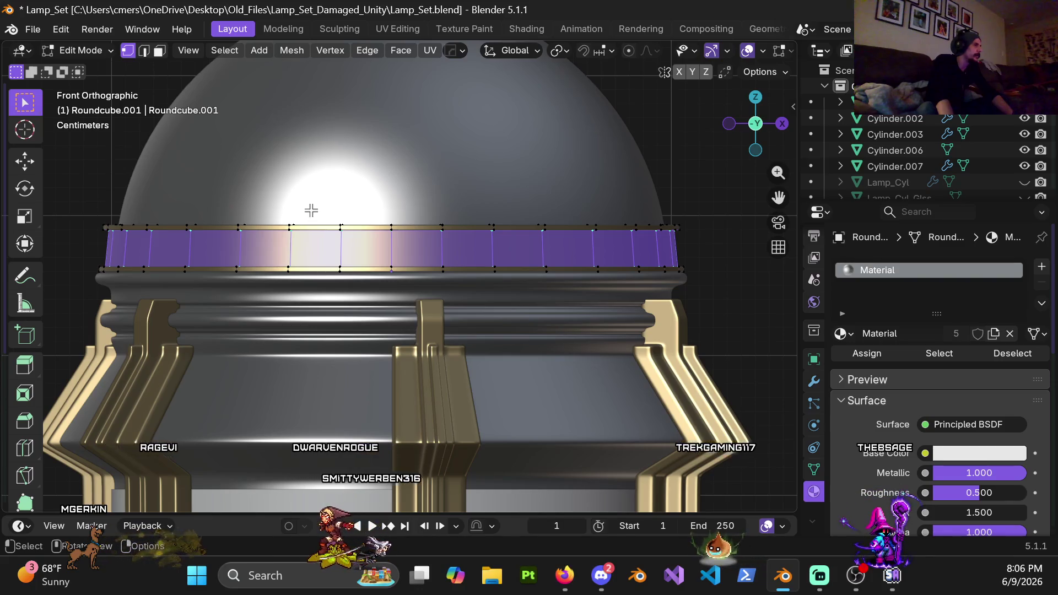
{"action": "key", "text": "ctrl+v"}
{"action": "left_click", "coordinate": [221, 169]}
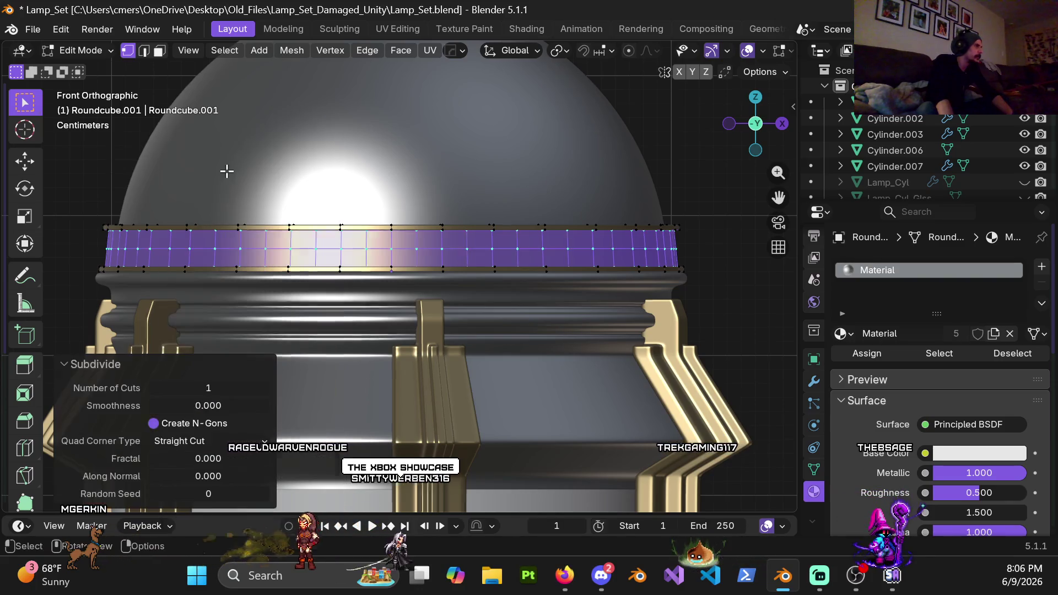
{"action": "key", "text": "ctrl+v"}
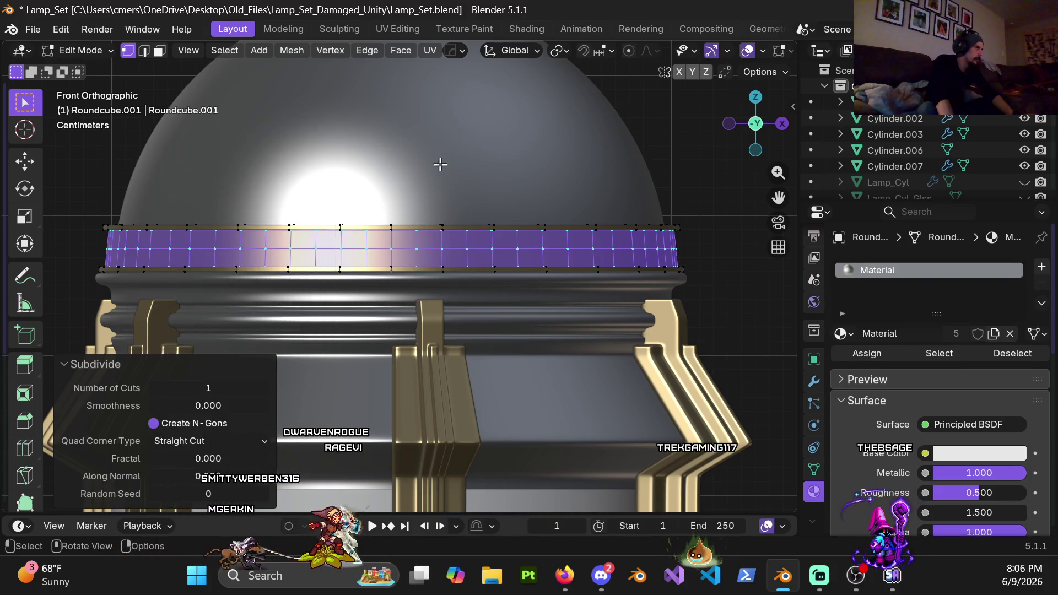
Step: Poke the strip's faces into triangles in face select mode and select one triangle
{"action": "key", "text": "3"}
{"action": "right_click", "coordinate": [250, 199]}
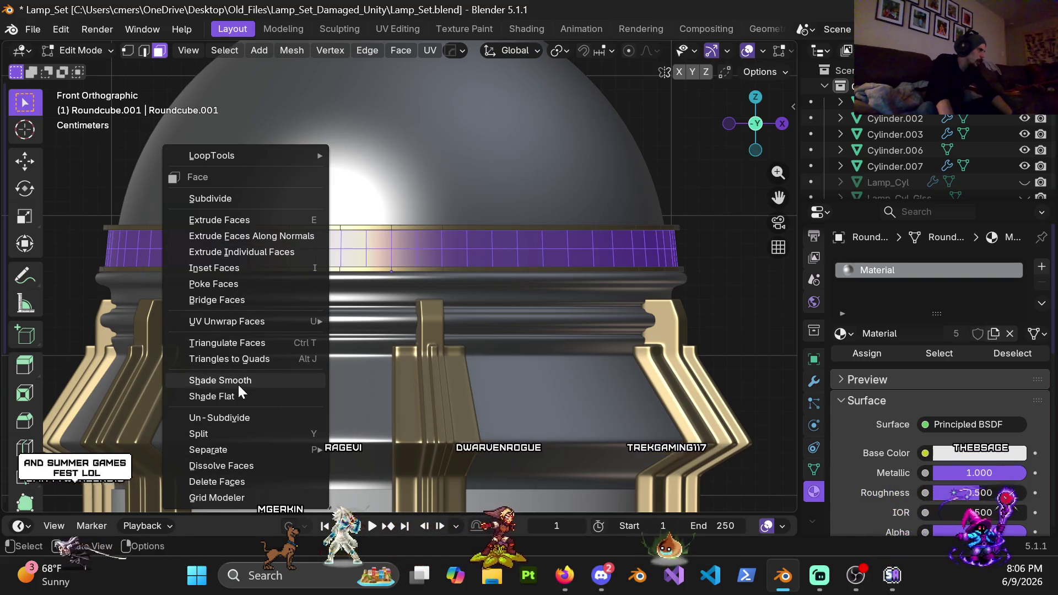
{"action": "left_click", "coordinate": [237, 284]}
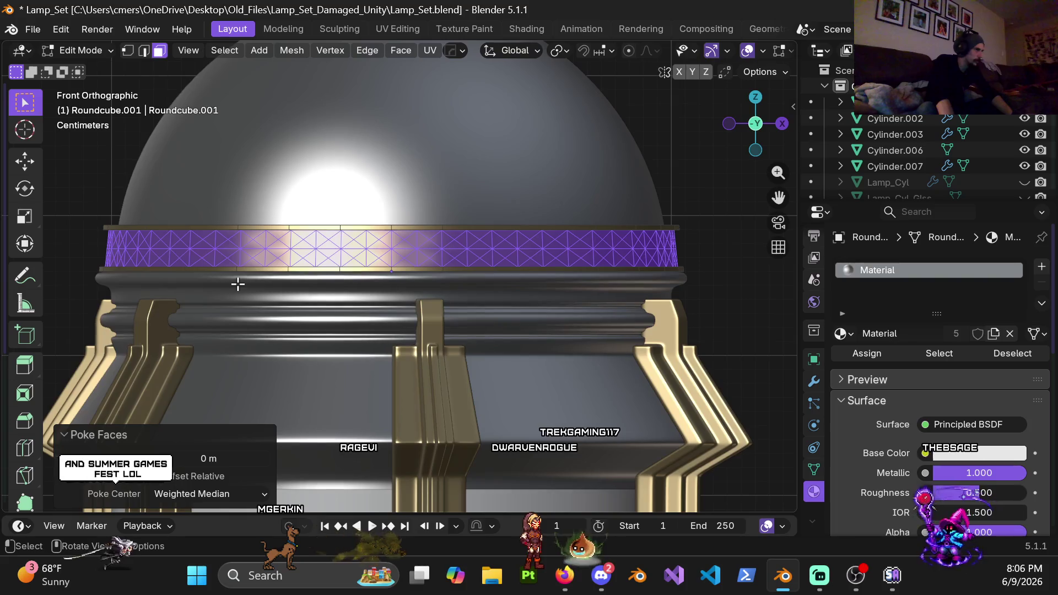
{"action": "scroll", "coordinate": [420, 269], "scroll_direction": "up", "scroll_amount": 1}
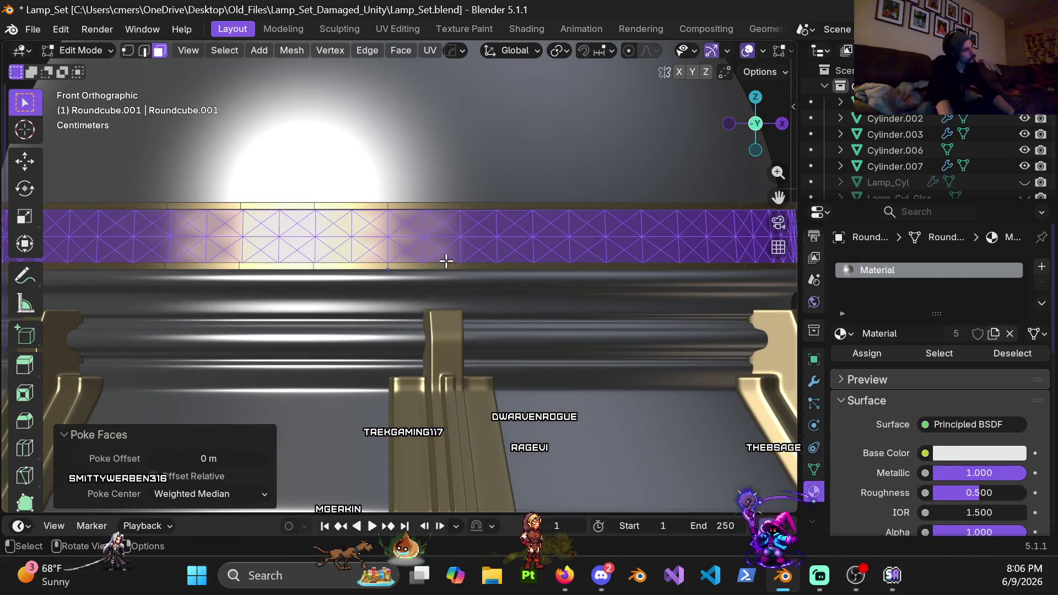
{"action": "left_click", "coordinate": [458, 248]}
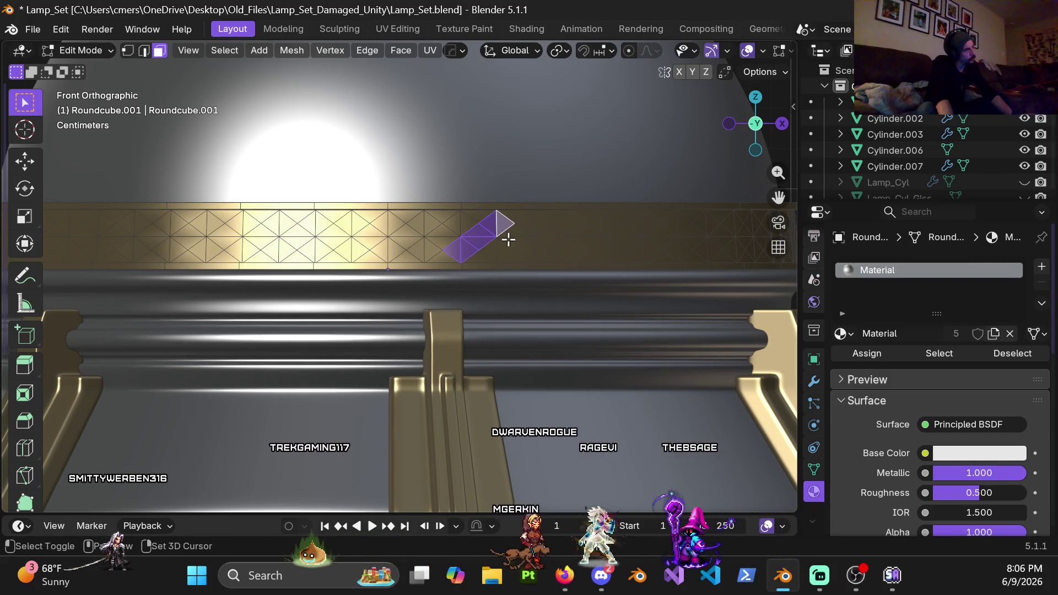
Step: Extend the face selection into a zigzag run of triangles along the band
{"action": "mouse_move", "coordinate": [524, 255]}
{"action": "middle_mouse_down"}
{"action": "mouse_move", "coordinate": [502, 253]}
{"action": "mouse_move", "coordinate": [461, 285]}
{"action": "mouse_move", "coordinate": [504, 284]}
{"action": "mouse_move", "coordinate": [465, 248]}
{"action": "mouse_move", "coordinate": [333, 263]}
{"action": "mouse_move", "coordinate": [340, 253]}
{"action": "middle_mouse_up"}
{"action": "key", "text": "ctrl+shift+KP_Add"}
{"action": "key", "text": "ctrl+shift+KP_Add"}
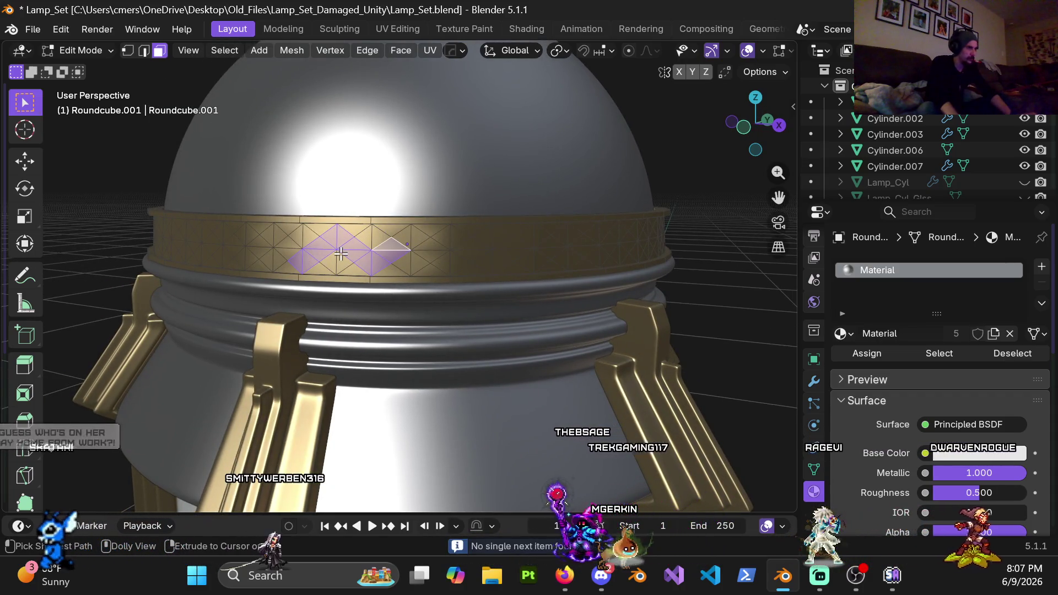
{"action": "middle_click_drag", "start_coordinate": [507, 226], "coordinate": [342, 236]}
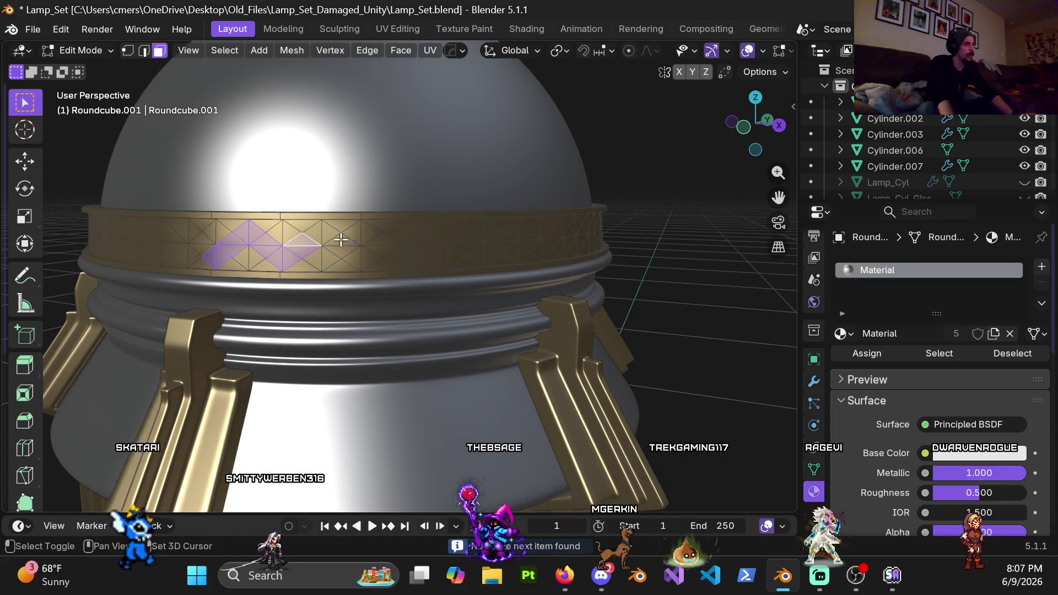
{"action": "scroll", "coordinate": [334, 220], "scroll_direction": "up", "scroll_amount": 3}
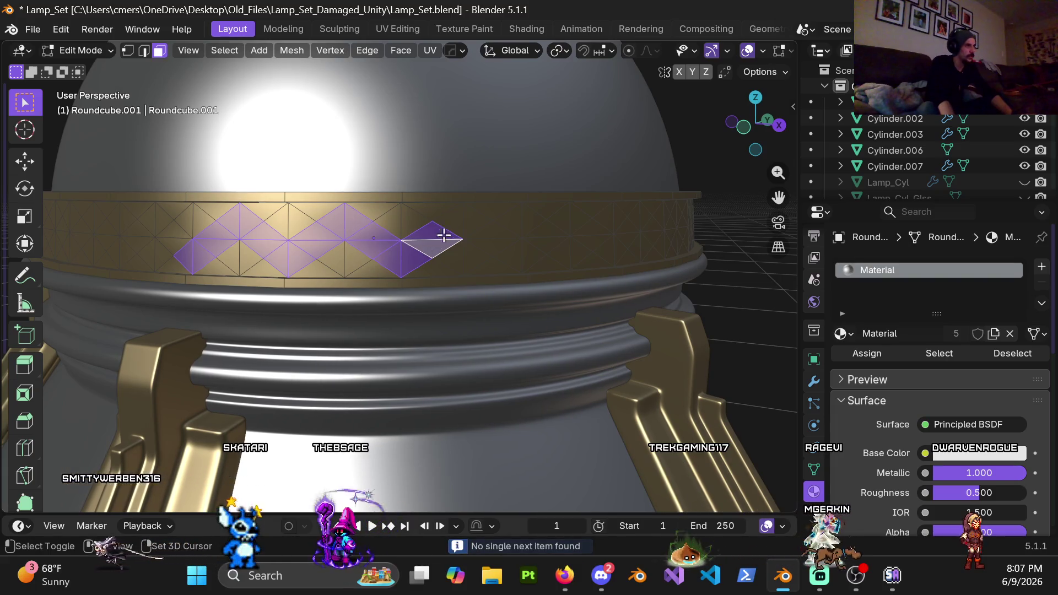
{"action": "left_click", "coordinate": [499, 231], "text": "shift"}
{"action": "left_click", "coordinate": [492, 247], "text": "shift"}
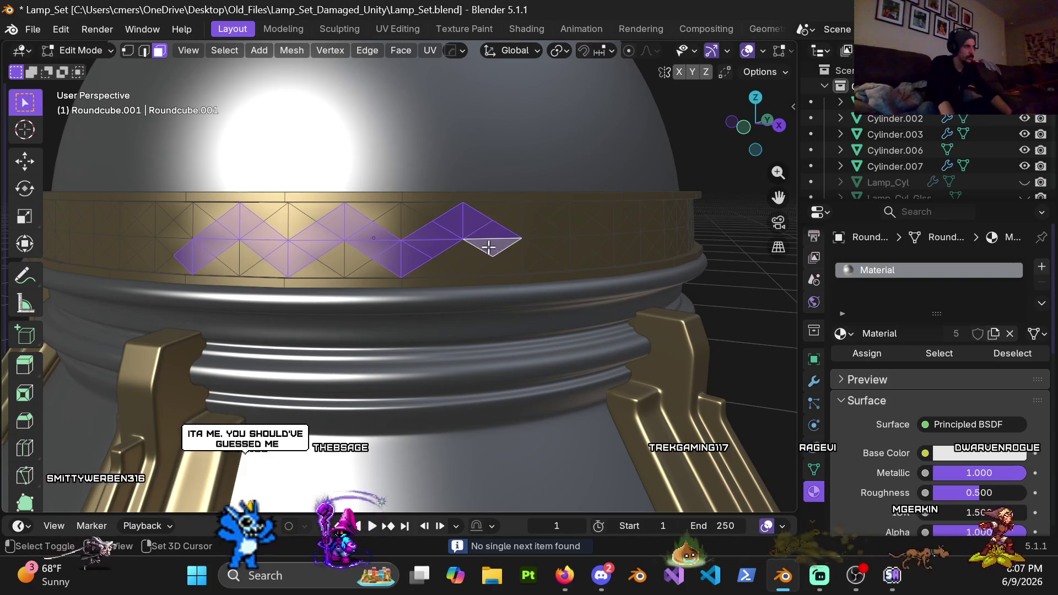
{"action": "left_click", "coordinate": [237, 48]}
{"action": "mouse_move", "coordinate": [293, 269]}
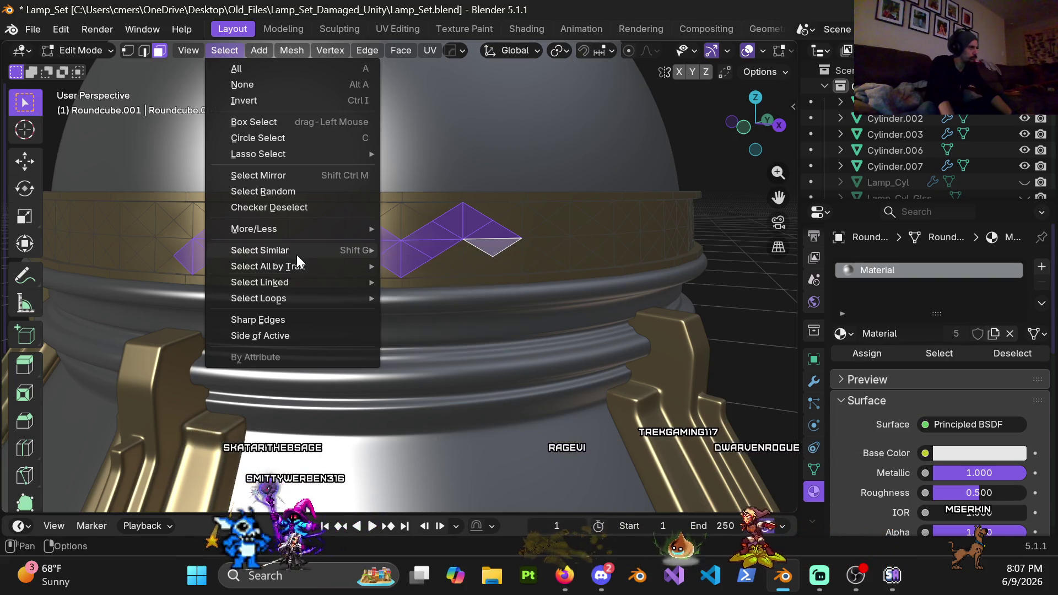
{"action": "mouse_move", "coordinate": [303, 250]}
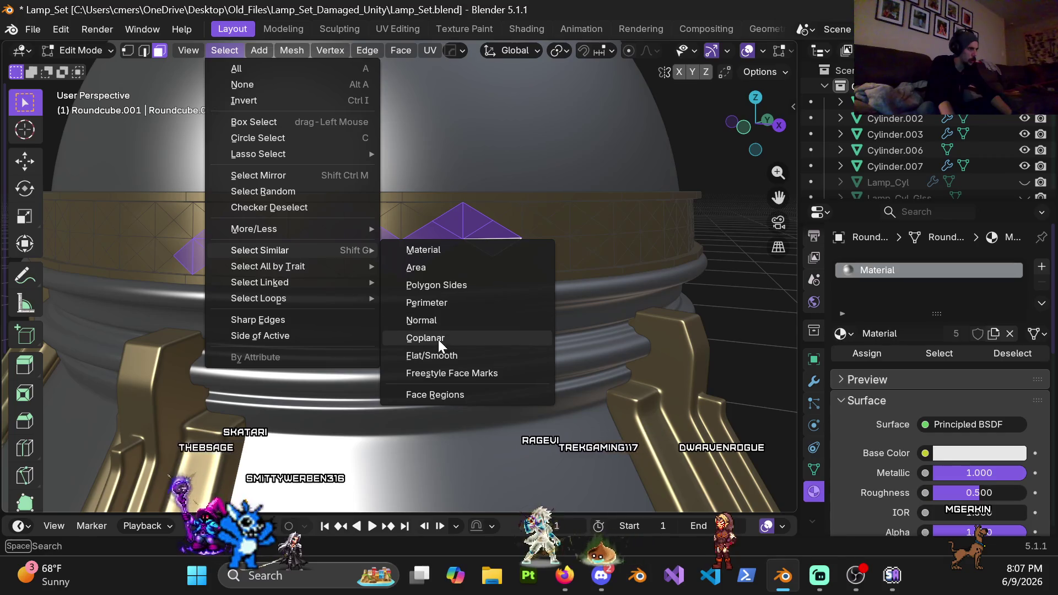
{"action": "left_click", "coordinate": [438, 339]}
{"action": "key", "text": "ctrl+z"}
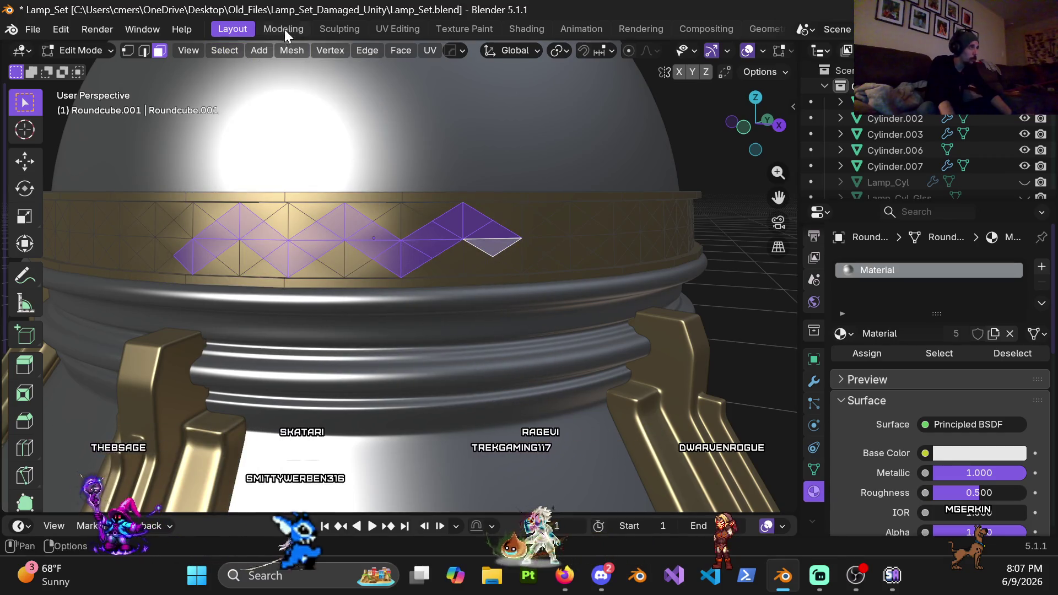
{"action": "left_click", "coordinate": [210, 49]}
{"action": "mouse_move", "coordinate": [346, 251]}
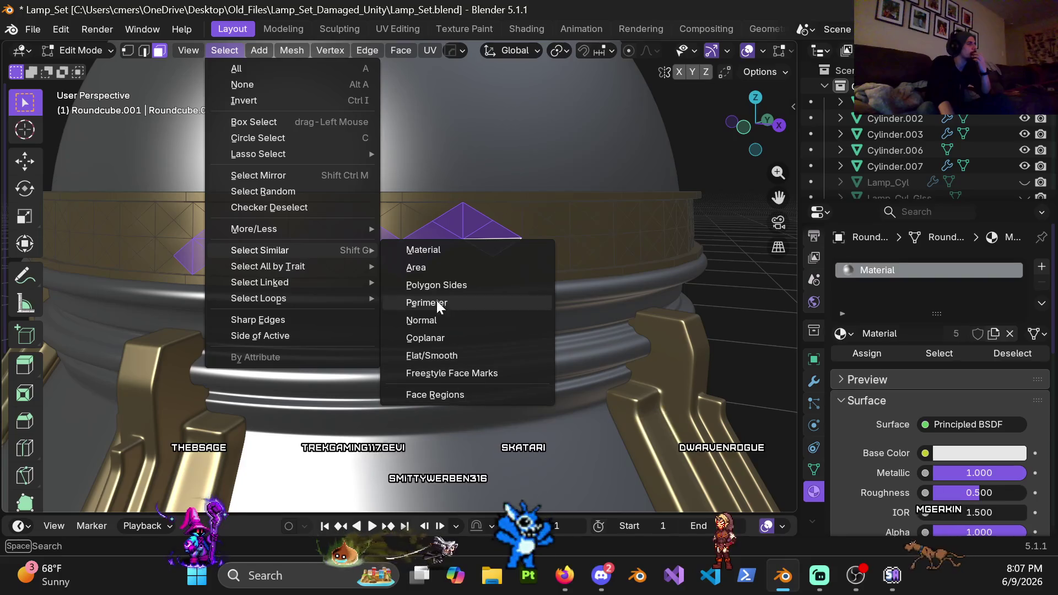
{"action": "left_click", "coordinate": [432, 269]}
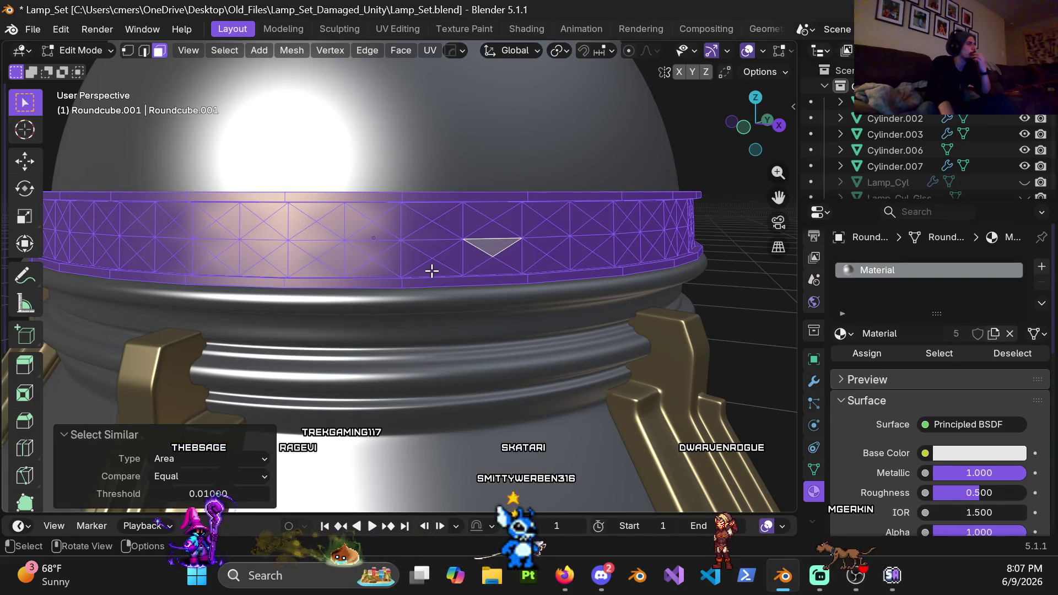
{"action": "key", "text": "ctrl+z"}
{"action": "left_click", "coordinate": [225, 50]}
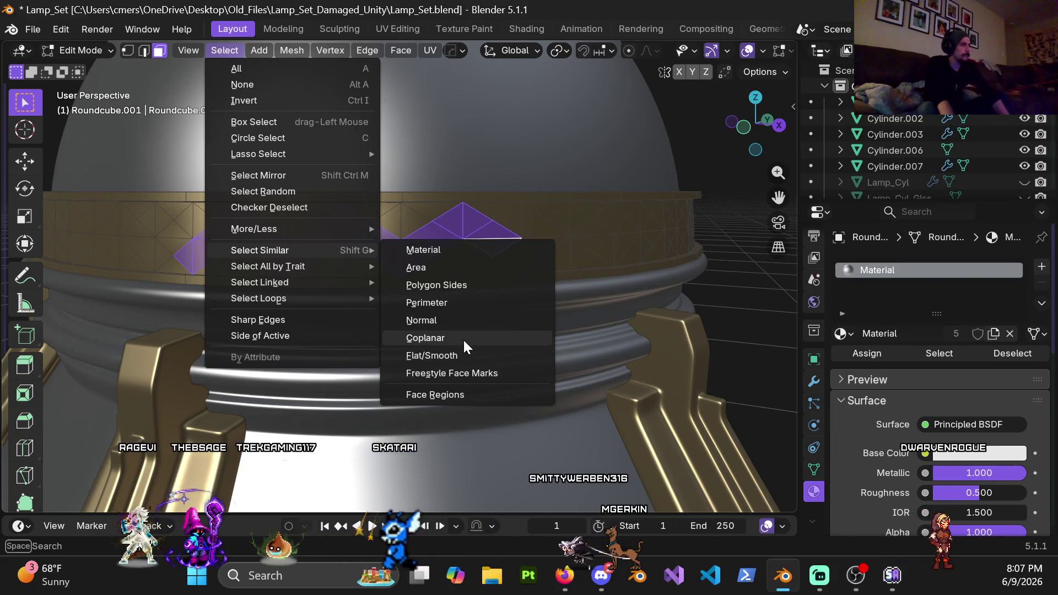
{"action": "left_click", "coordinate": [462, 394]}
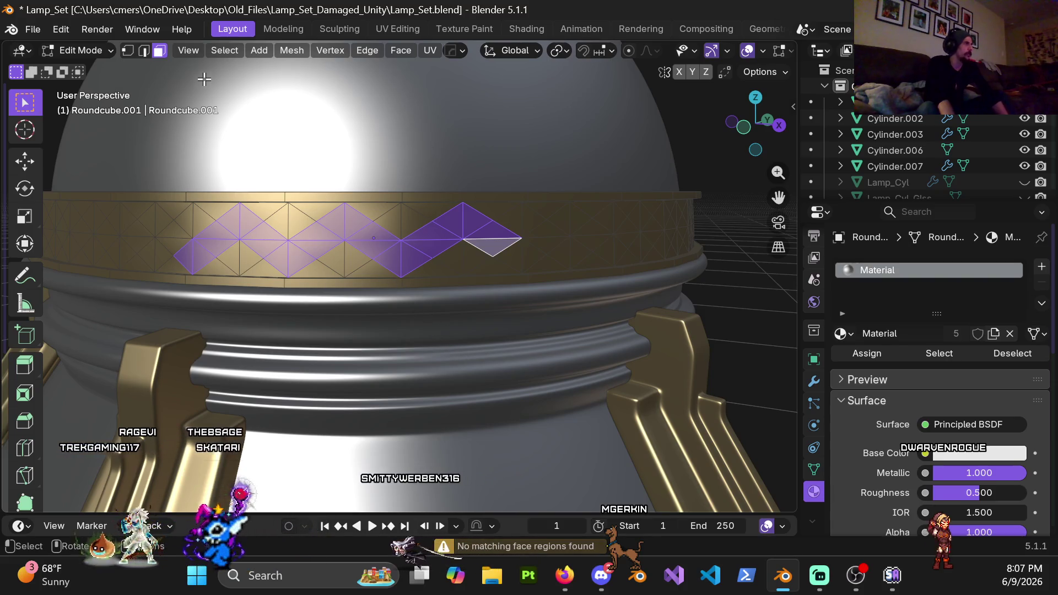
{"action": "left_click", "coordinate": [216, 50]}
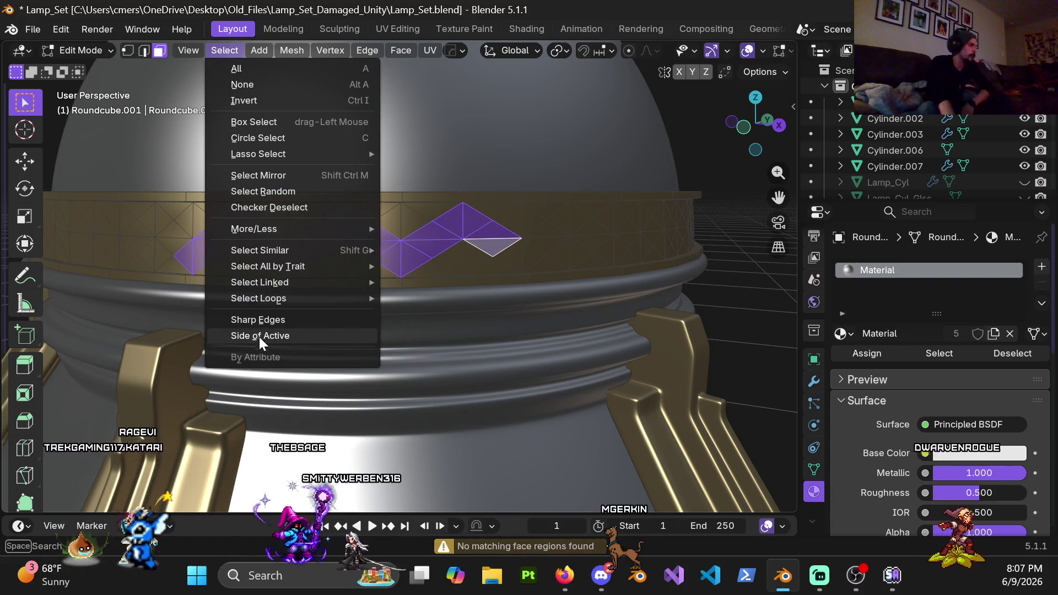
{"action": "mouse_move", "coordinate": [295, 264]}
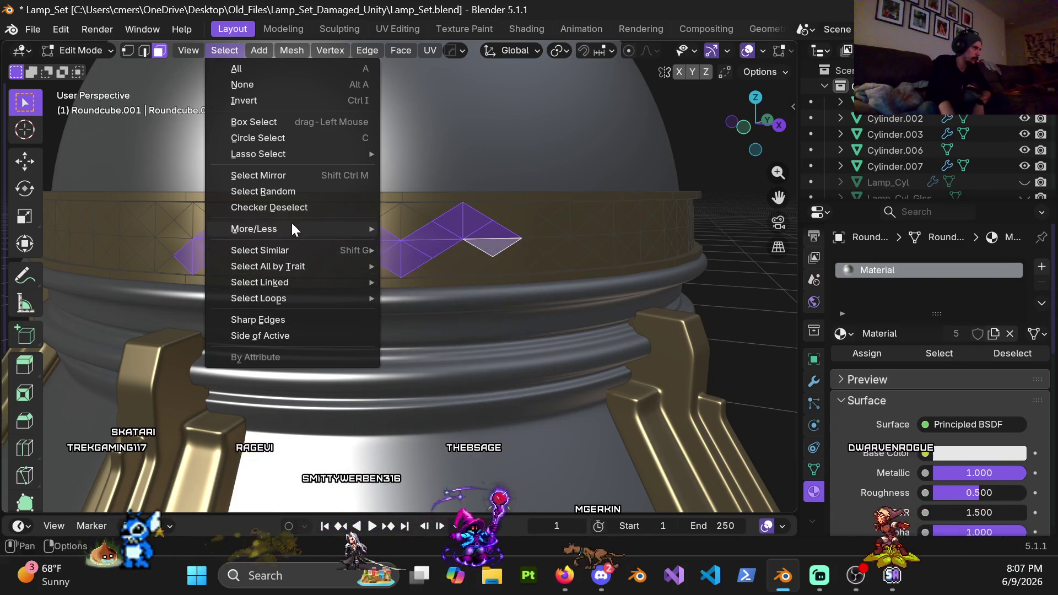
{"action": "mouse_move", "coordinate": [293, 221]}
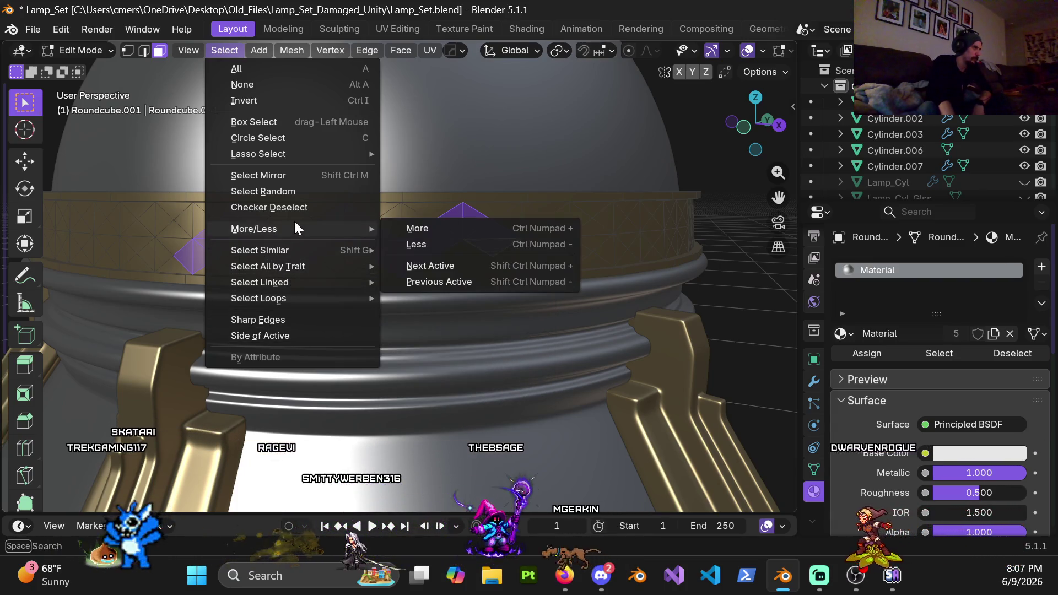
{"action": "left_click", "coordinate": [467, 230]}
{"action": "middle_click_drag", "start_coordinate": [343, 256], "coordinate": [313, 265]}
{"action": "key", "text": "ctrl+z"}
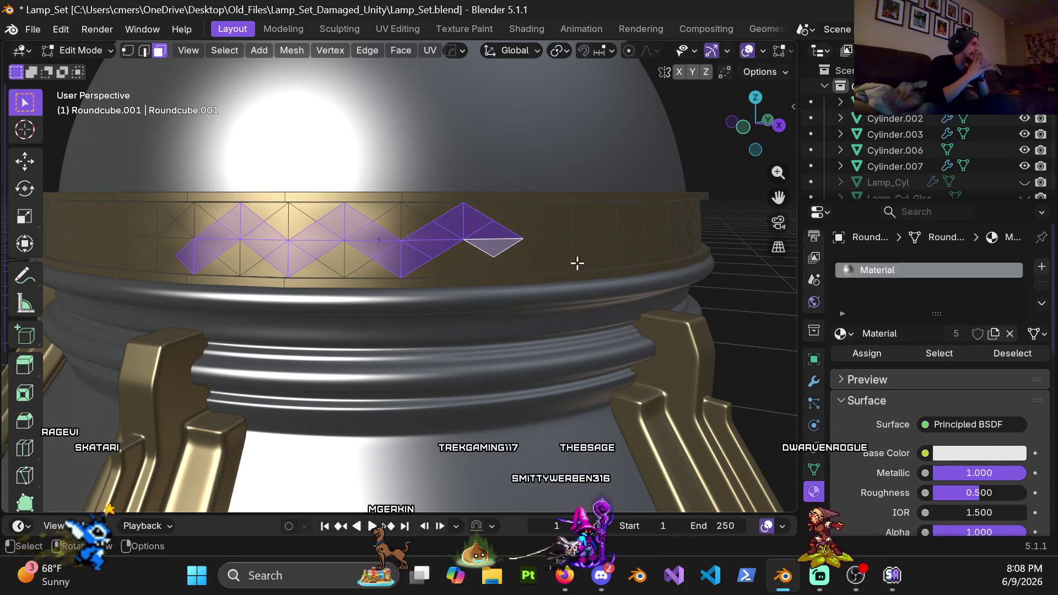
Step: Circle-select additional zigzag faces along the gold band ring
{"action": "mouse_move", "coordinate": [551, 284]}
{"action": "middle_mouse_down"}
{"action": "mouse_move", "coordinate": [290, 264]}
{"action": "mouse_move", "coordinate": [279, 280]}
{"action": "middle_mouse_up"}
{"action": "scroll", "coordinate": [278, 280], "scroll_direction": "up", "scroll_amount": 3}
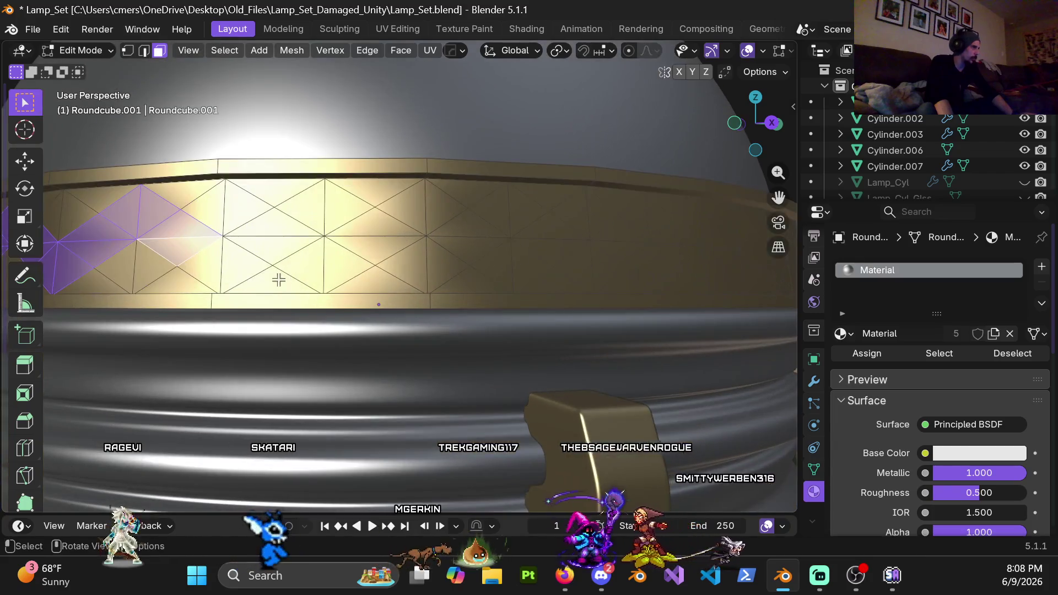
{"action": "scroll", "coordinate": [259, 269], "scroll_direction": "down", "scroll_amount": 3}
{"action": "scroll", "coordinate": [257, 271], "scroll_direction": "up", "scroll_amount": 3}
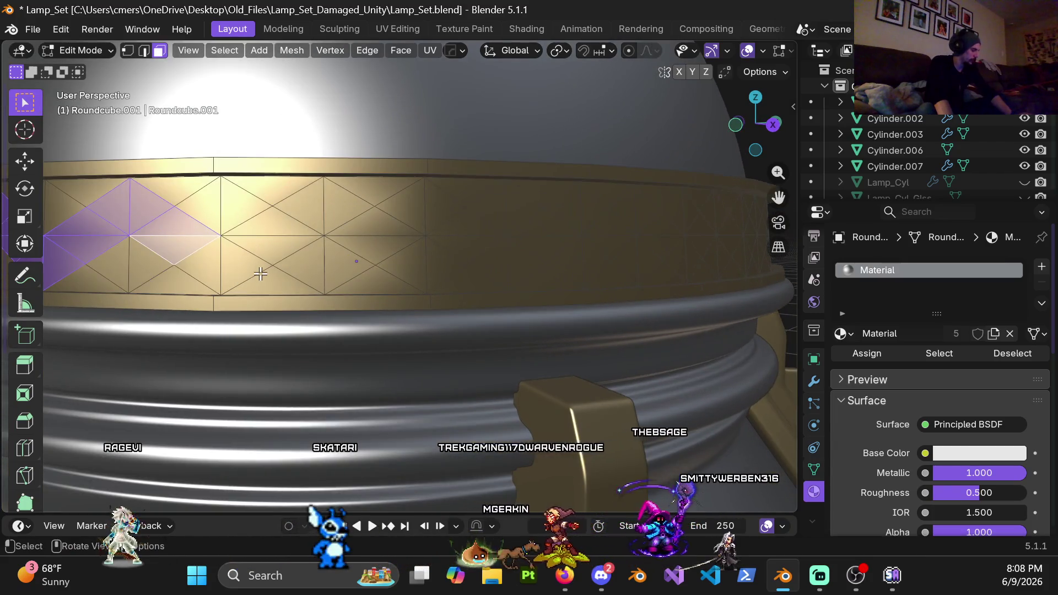
{"action": "key", "text": "c"}
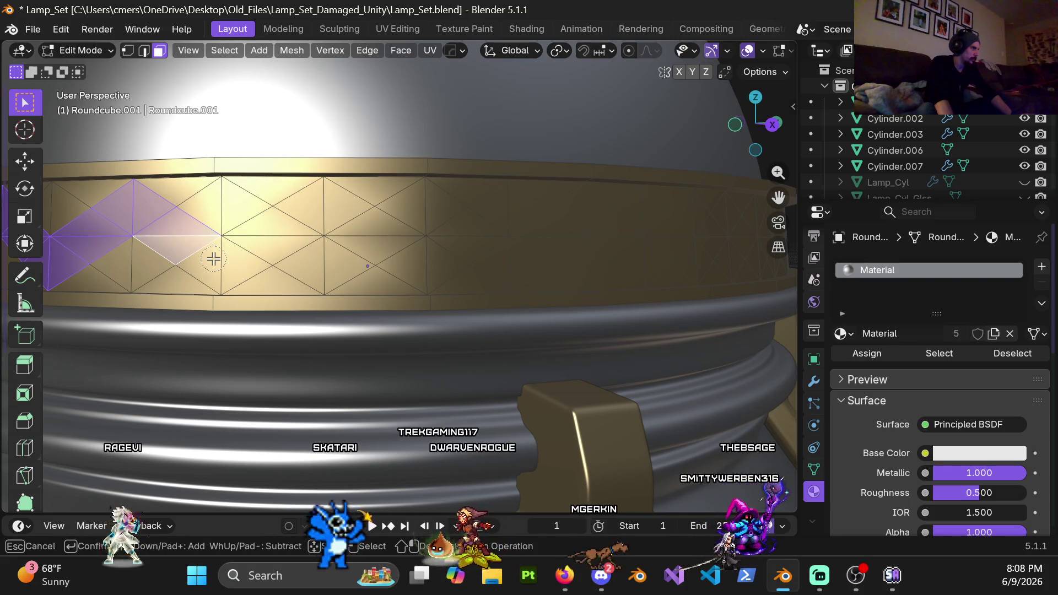
{"action": "mouse_move", "coordinate": [214, 260]}
{"action": "left_mouse_down"}
{"action": "mouse_move", "coordinate": [246, 262]}
{"action": "mouse_move", "coordinate": [298, 226]}
{"action": "mouse_move", "coordinate": [355, 215]}
{"action": "mouse_move", "coordinate": [398, 248]}
{"action": "mouse_move", "coordinate": [489, 238]}
{"action": "mouse_move", "coordinate": [529, 215]}
{"action": "mouse_move", "coordinate": [523, 269]}
{"action": "left_mouse_up"}
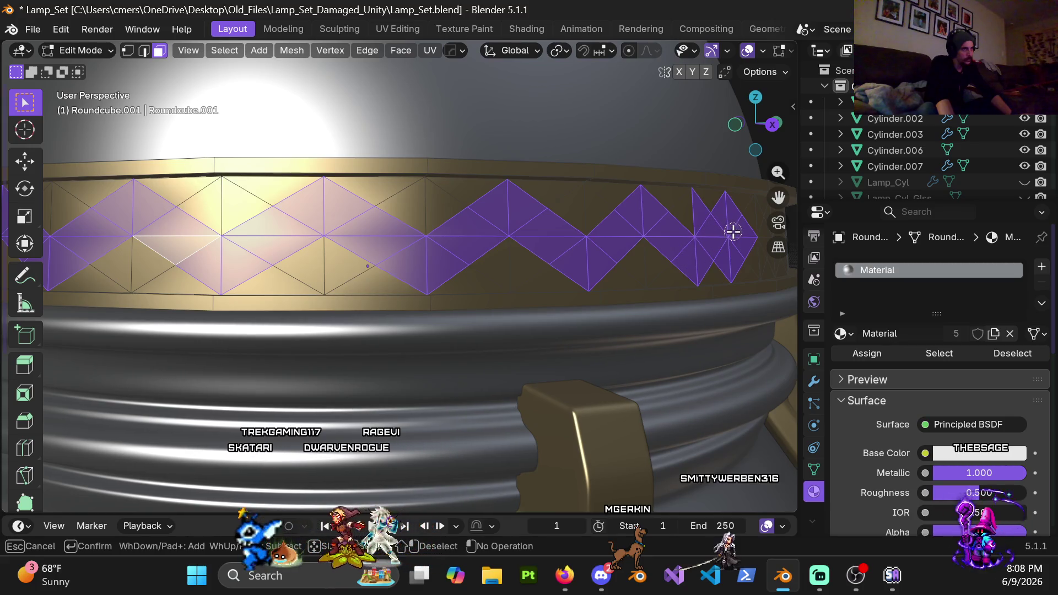
{"action": "key", "text": "Escape"}
Step: Undo repeatedly until the band's strip returns to a plain subdivided grid without poked triangles
{"action": "scroll", "coordinate": [642, 276], "scroll_direction": "down", "scroll_amount": 5}
{"action": "mouse_move", "coordinate": [540, 319]}
{"action": "middle_mouse_down"}
{"action": "mouse_move", "coordinate": [421, 329]}
{"action": "mouse_move", "coordinate": [529, 338]}
{"action": "mouse_move", "coordinate": [460, 355]}
{"action": "mouse_move", "coordinate": [436, 338]}
{"action": "middle_mouse_up"}
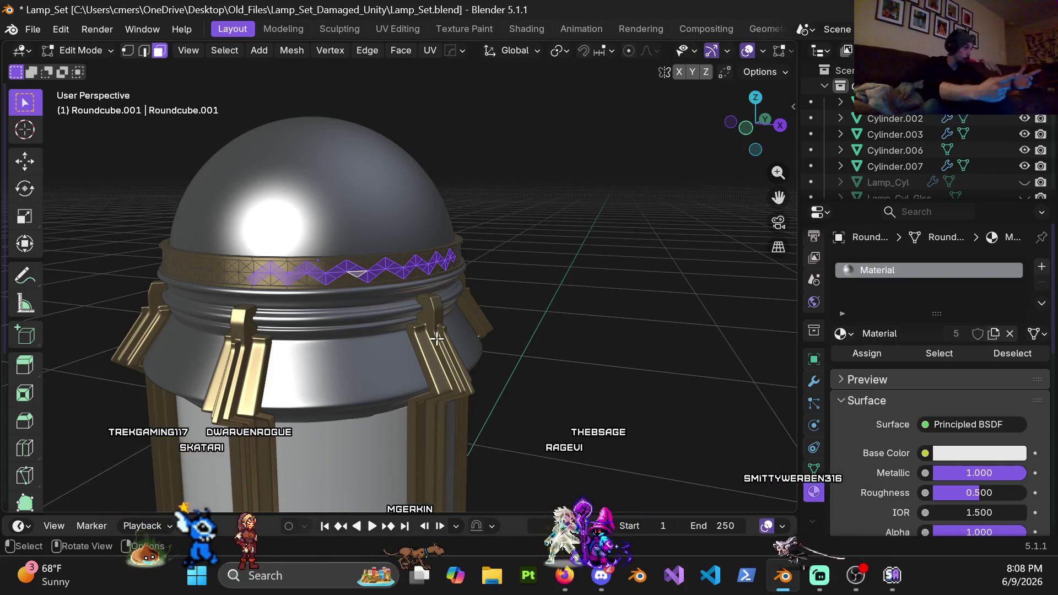
{"action": "key", "text": "ctrl+z"}
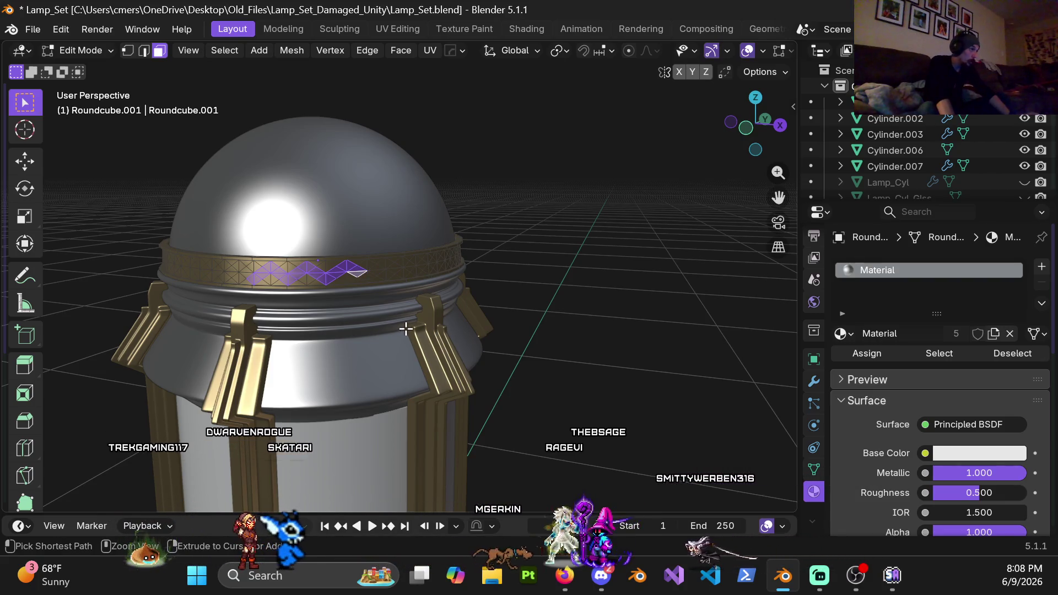
{"action": "key", "text": "ctrl+z"}
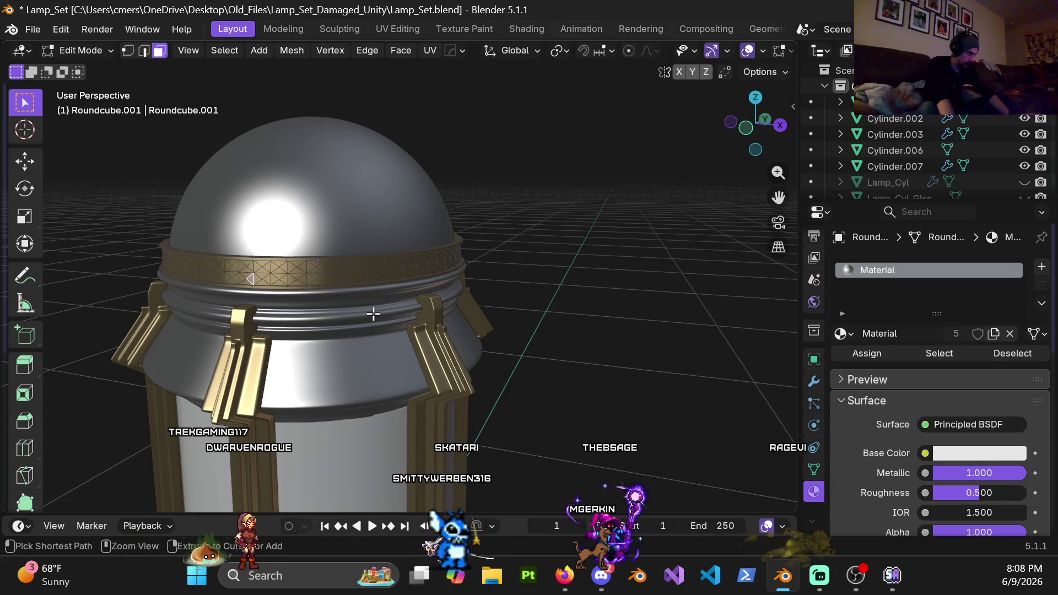
{"action": "key", "text": "ctrl+z"}
{"action": "key", "text": "ctrl+z"}
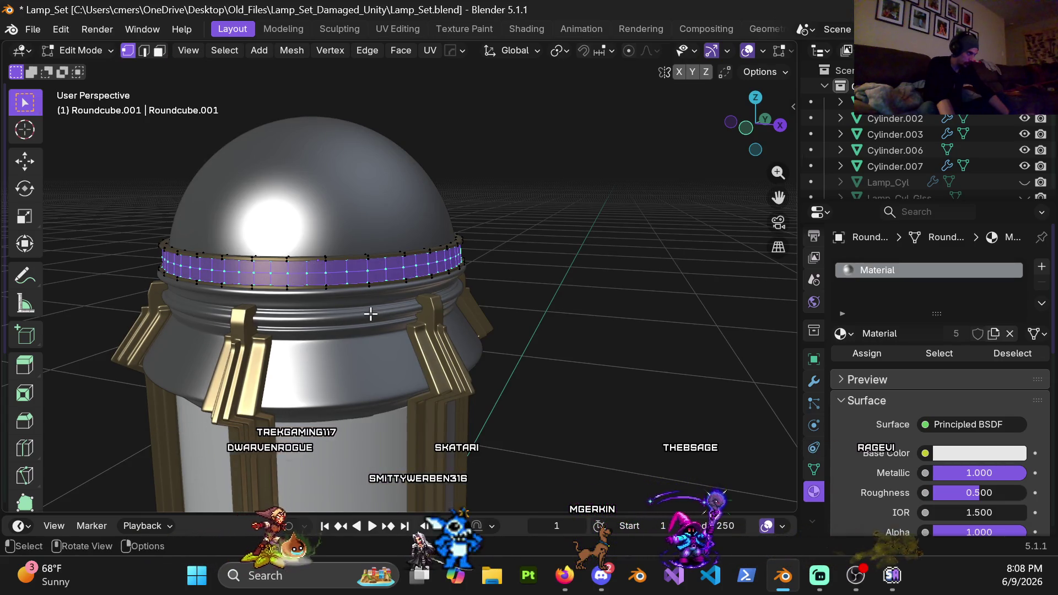
{"action": "key", "text": "ctrl+z"}
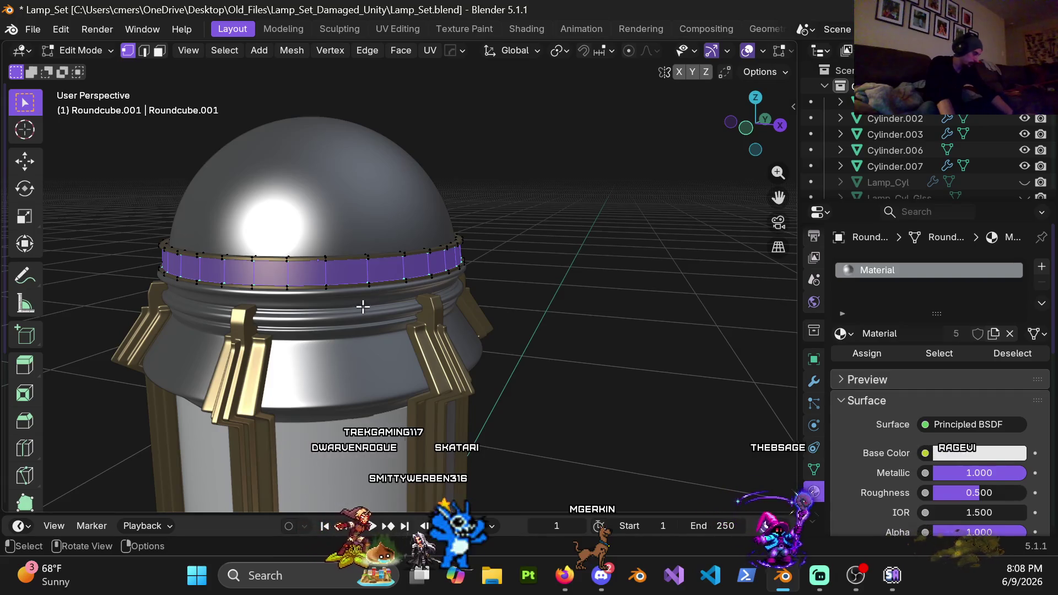
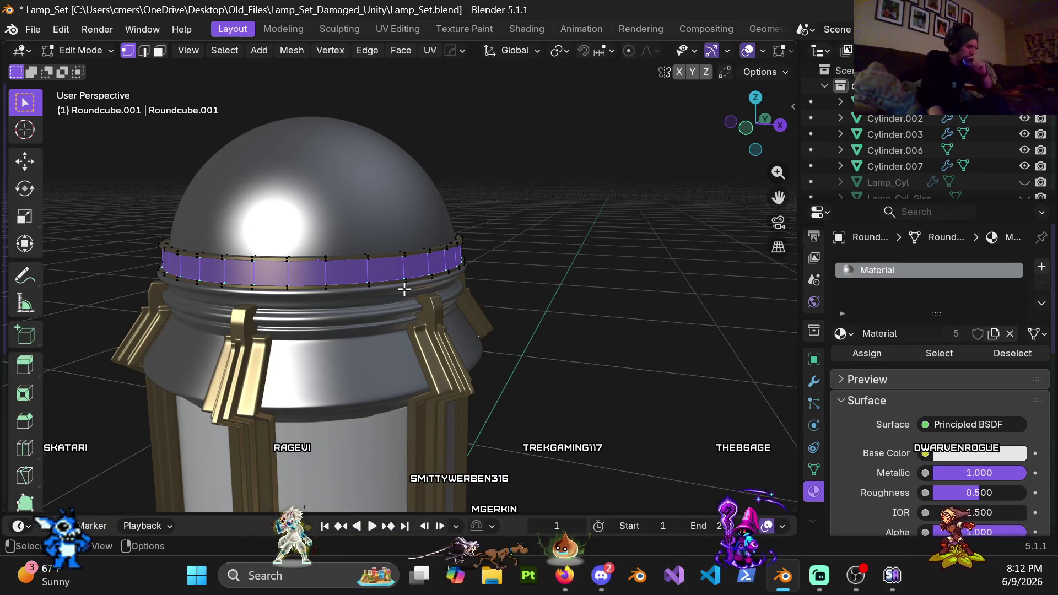
Step: Return to Object Mode and duplicate the band as Roundcube.002, moved 1 m along X
{"action": "scroll", "coordinate": [411, 378], "scroll_direction": "up", "scroll_amount": 3}
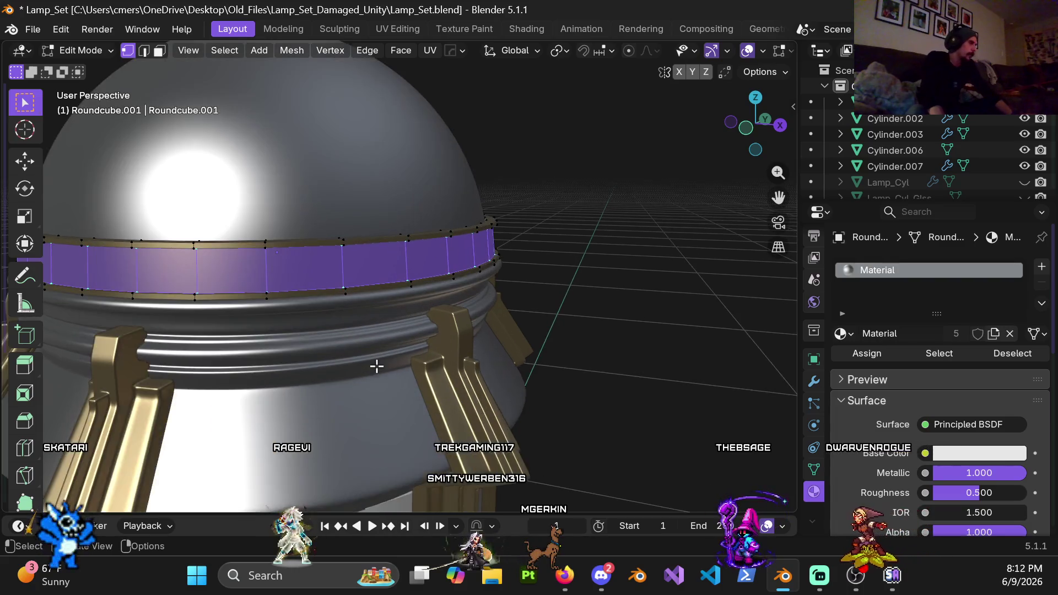
{"action": "middle_click_drag", "start_coordinate": [440, 275], "coordinate": [407, 265]}
{"action": "right_click", "coordinate": [381, 259]}
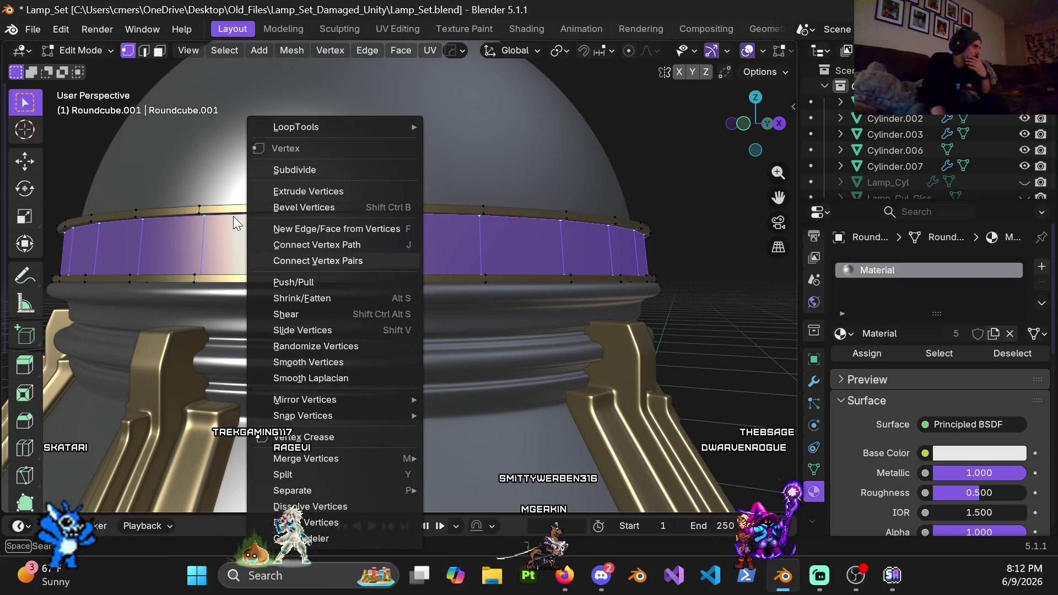
{"action": "scroll", "coordinate": [241, 245], "scroll_direction": "down", "scroll_amount": 2}
{"action": "key", "text": "ctrl+Tab"}
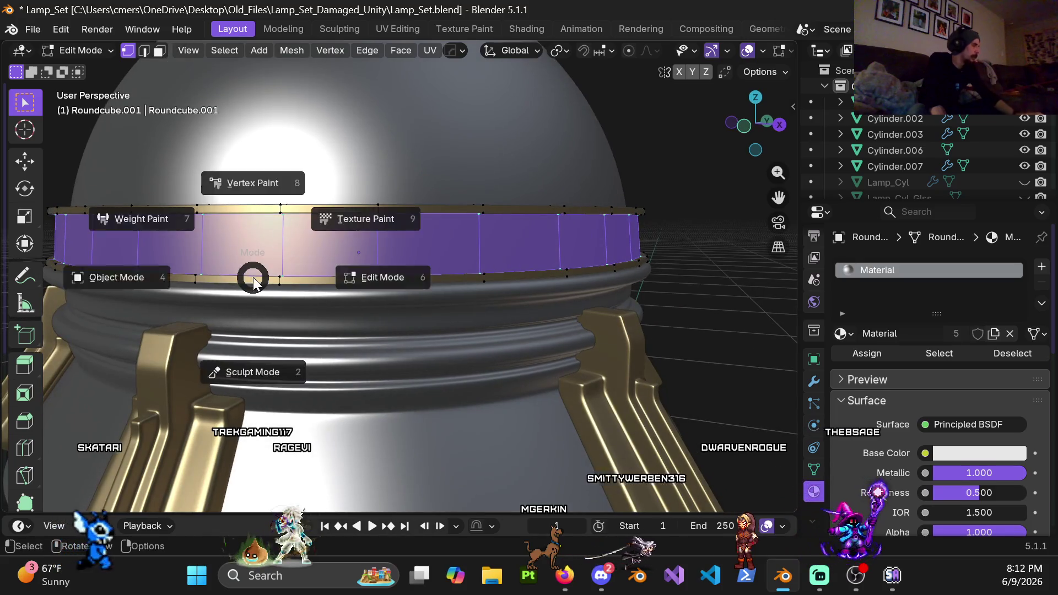
{"action": "left_click", "coordinate": [130, 276]}
{"action": "scroll", "coordinate": [308, 276], "scroll_direction": "down", "scroll_amount": 5}
{"action": "scroll", "coordinate": [482, 289], "scroll_direction": "down", "scroll_amount": 4}
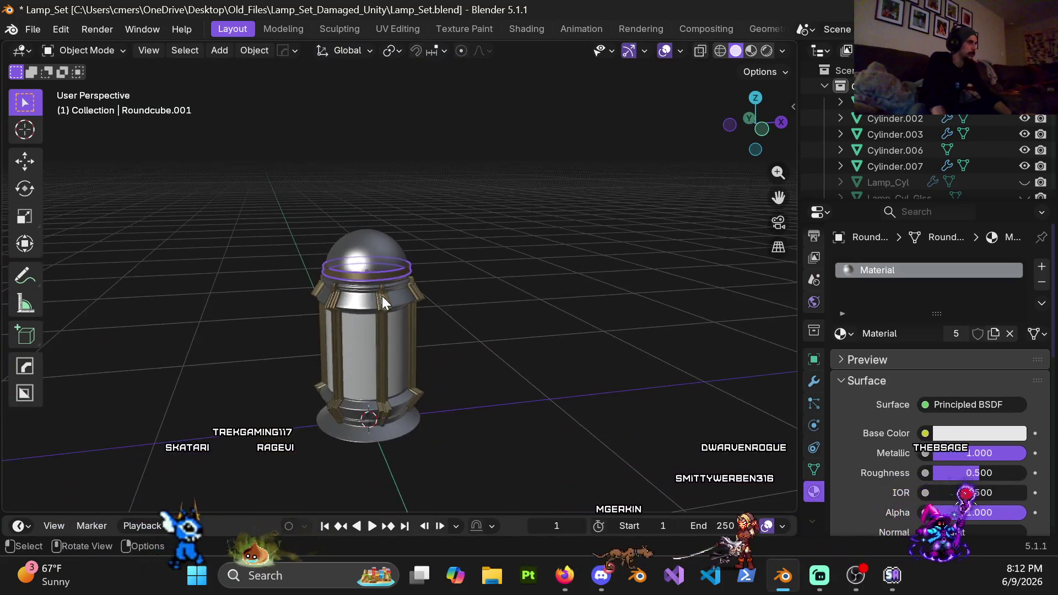
{"action": "middle_click_drag", "start_coordinate": [382, 296], "coordinate": [346, 304]}
{"action": "key", "text": "shift+d"}
{"action": "key", "text": "x"}
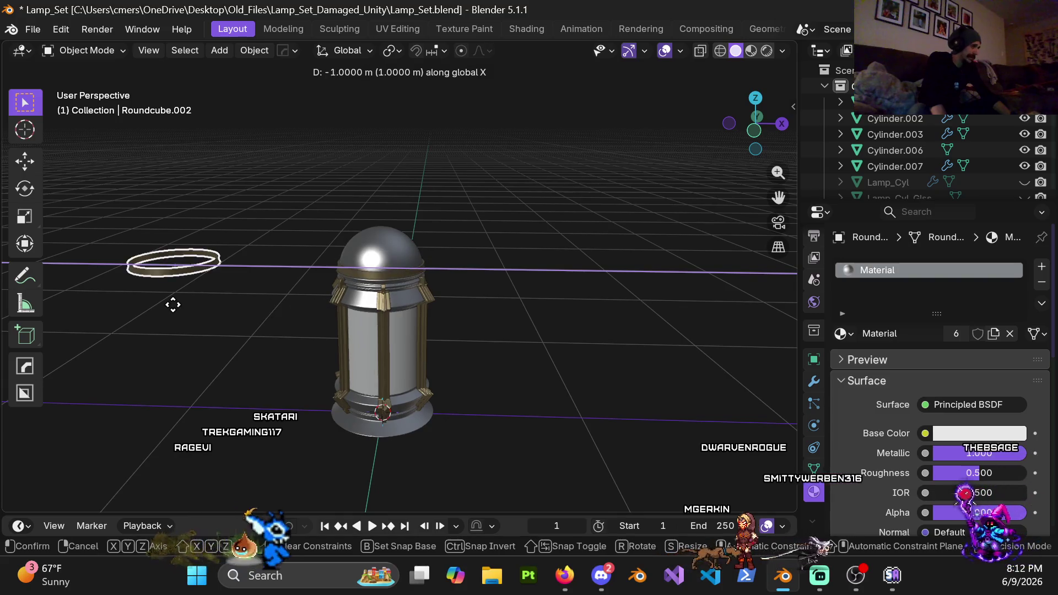
{"action": "left_click", "coordinate": [182, 298]}
Step: Reselect the original band Roundcube.001 and enter Edit Mode on it
{"action": "scroll", "coordinate": [293, 296], "scroll_direction": "up", "scroll_amount": 2}
{"action": "scroll", "coordinate": [399, 266], "scroll_direction": "up", "scroll_amount": 3}
{"action": "left_click", "coordinate": [399, 267]}
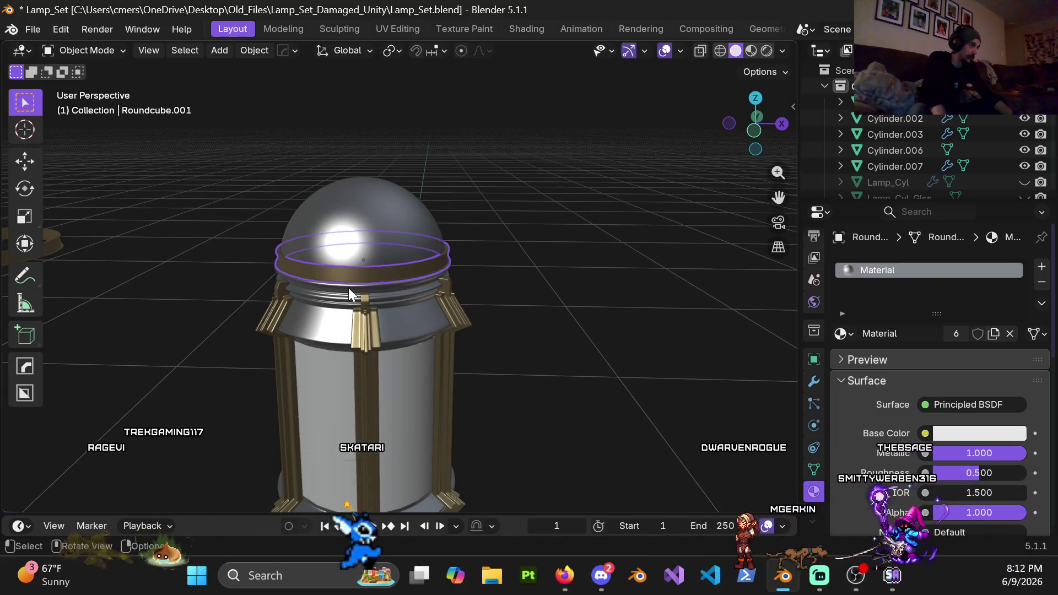
{"action": "key", "text": "Tab"}
{"action": "scroll", "coordinate": [409, 288], "scroll_direction": "up", "scroll_amount": 5}
{"action": "scroll", "coordinate": [432, 230], "scroll_direction": "up", "scroll_amount": 2}
{"action": "right_click", "coordinate": [360, 258]}
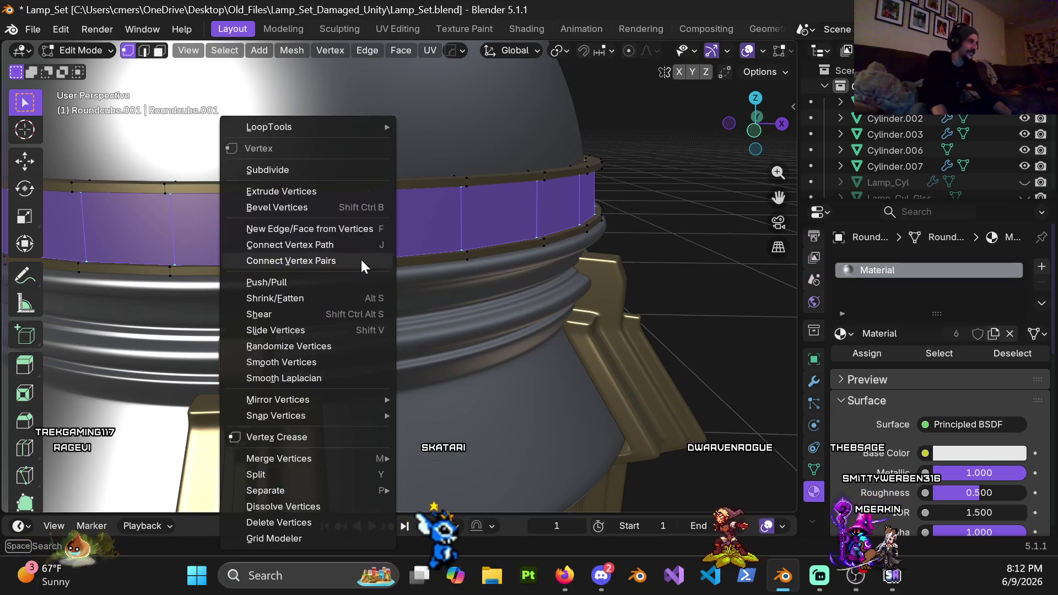
Step: Subdivide the band's faces with 2 cuts
{"action": "left_click", "coordinate": [282, 168]}
{"action": "left_click", "coordinate": [265, 388]}
{"action": "right_click", "coordinate": [398, 236]}
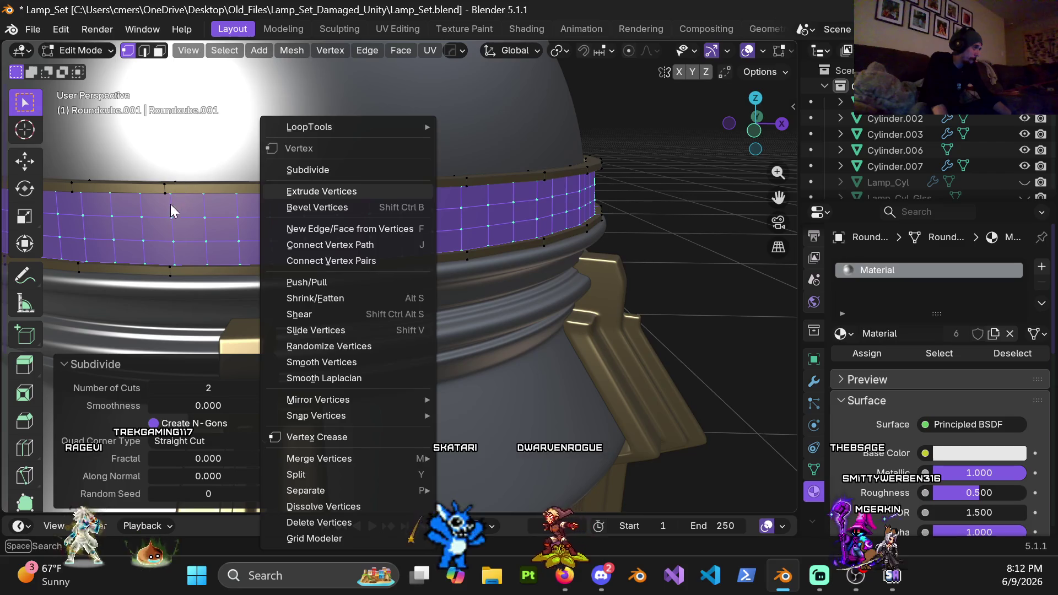
{"action": "key", "text": "Escape"}
Step: Switch to face select and poke every band face into a triangle fan
{"action": "key", "text": "3"}
{"action": "right_click", "coordinate": [205, 216]}
{"action": "left_click", "coordinate": [155, 302]}
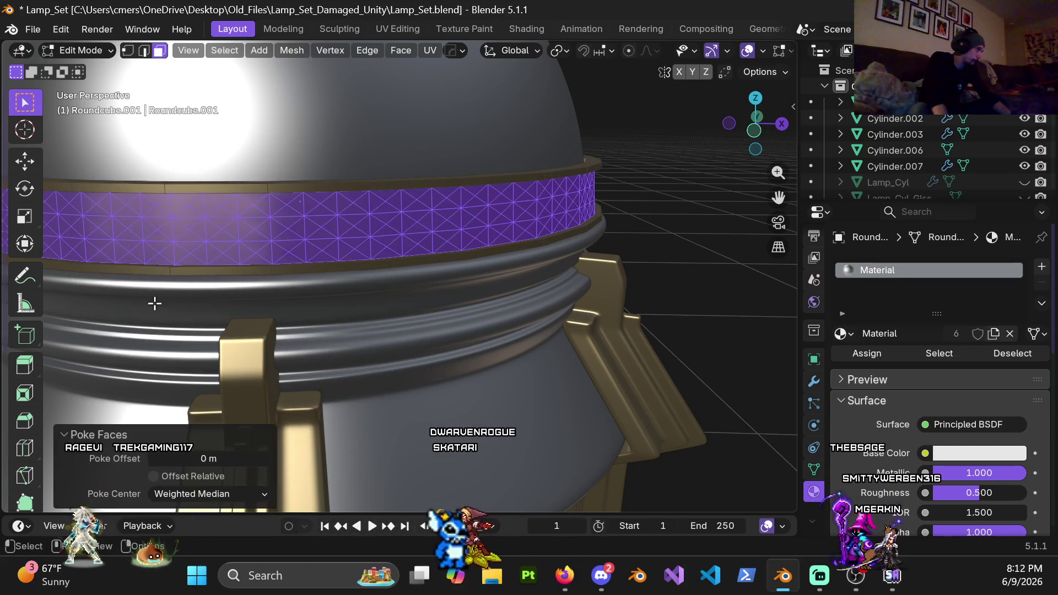
{"action": "scroll", "coordinate": [392, 241], "scroll_direction": "up", "scroll_amount": 2}
{"action": "middle_click_drag", "start_coordinate": [376, 246], "coordinate": [369, 248]}
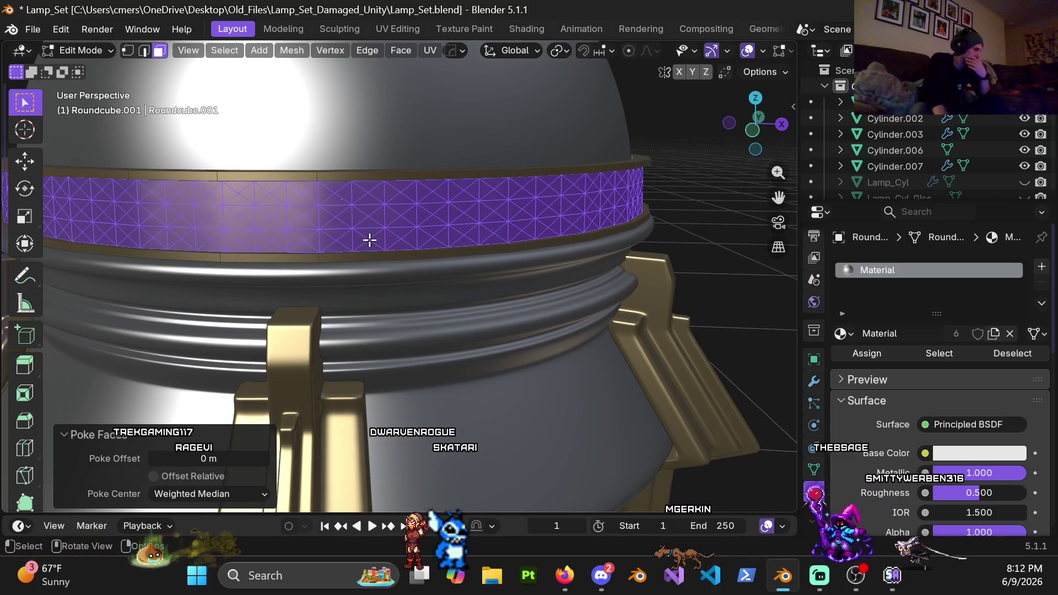
{"action": "scroll", "coordinate": [354, 239], "scroll_direction": "down", "scroll_amount": 4}
{"action": "mouse_move", "coordinate": [345, 227]}
{"action": "middle_mouse_down"}
{"action": "mouse_move", "coordinate": [292, 220]}
{"action": "mouse_move", "coordinate": [329, 217]}
{"action": "middle_mouse_up"}
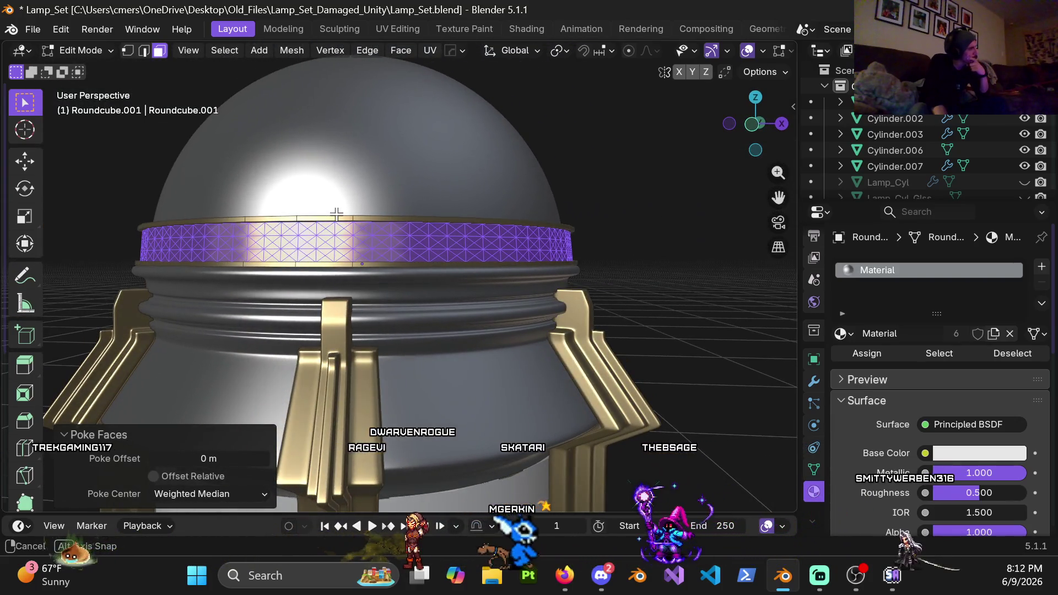
{"action": "key", "text": "KP_1"}
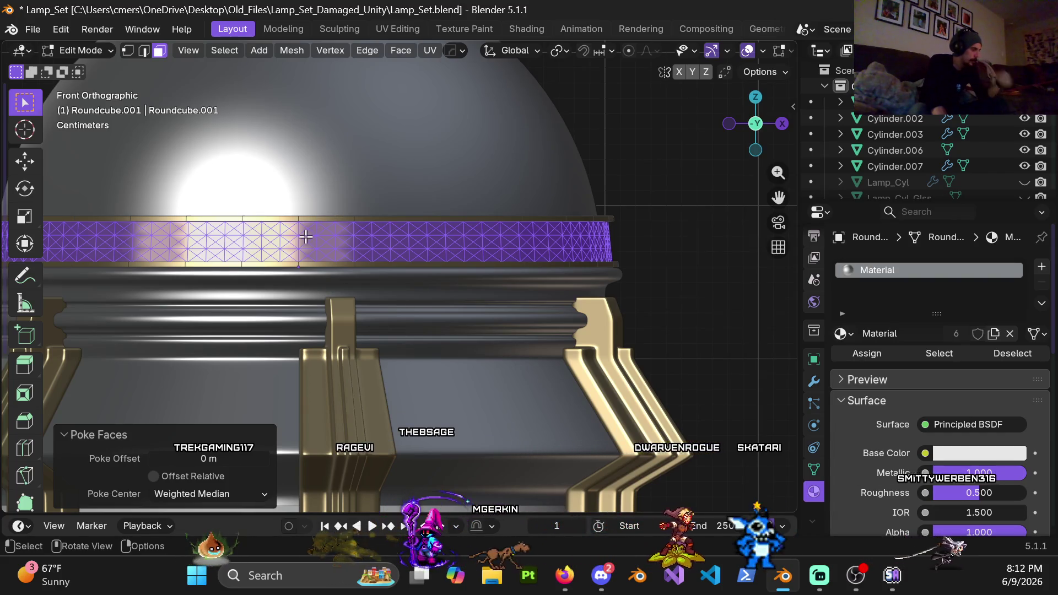
Step: Inspect the poked band from the front, then return to Object Mode
{"action": "middle_click_drag", "start_coordinate": [325, 234], "coordinate": [398, 258], "text": "shift"}
{"action": "scroll", "coordinate": [354, 268], "scroll_direction": "up", "scroll_amount": 2}
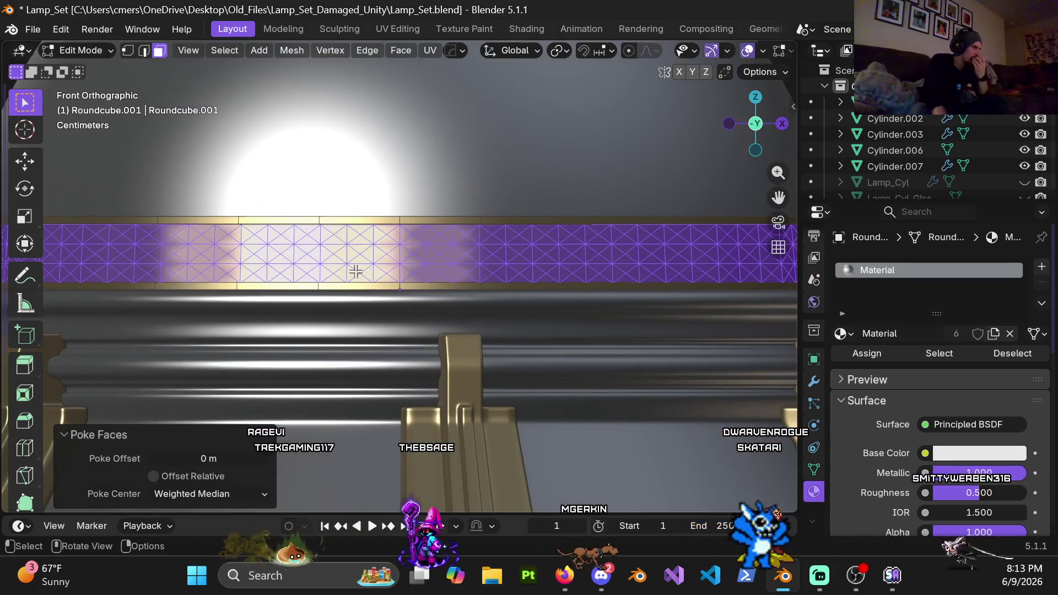
{"action": "scroll", "coordinate": [343, 260], "scroll_direction": "up", "scroll_amount": 3}
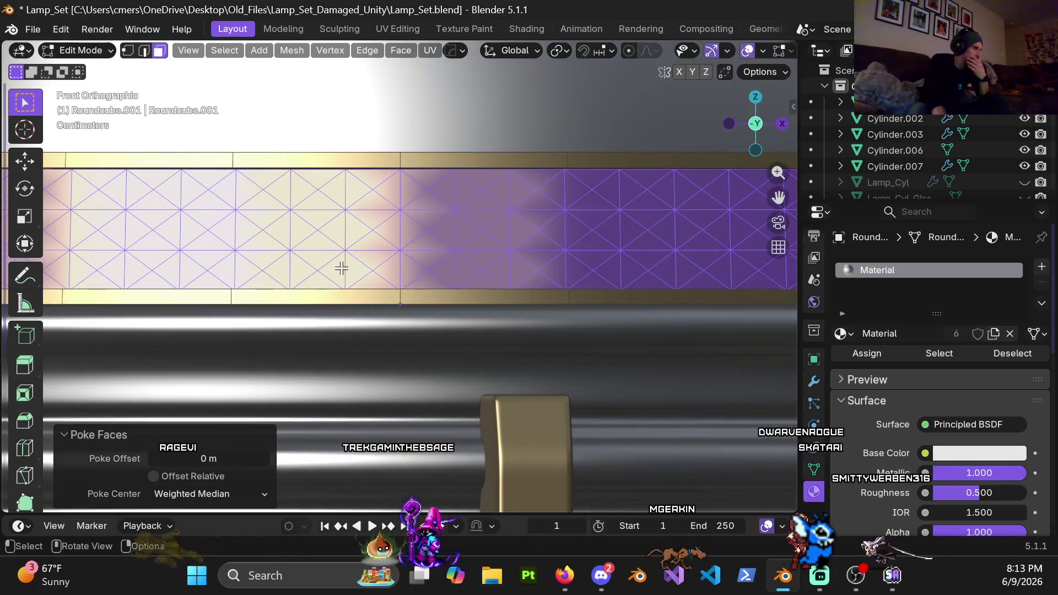
{"action": "scroll", "coordinate": [476, 291], "scroll_direction": "down", "scroll_amount": 2}
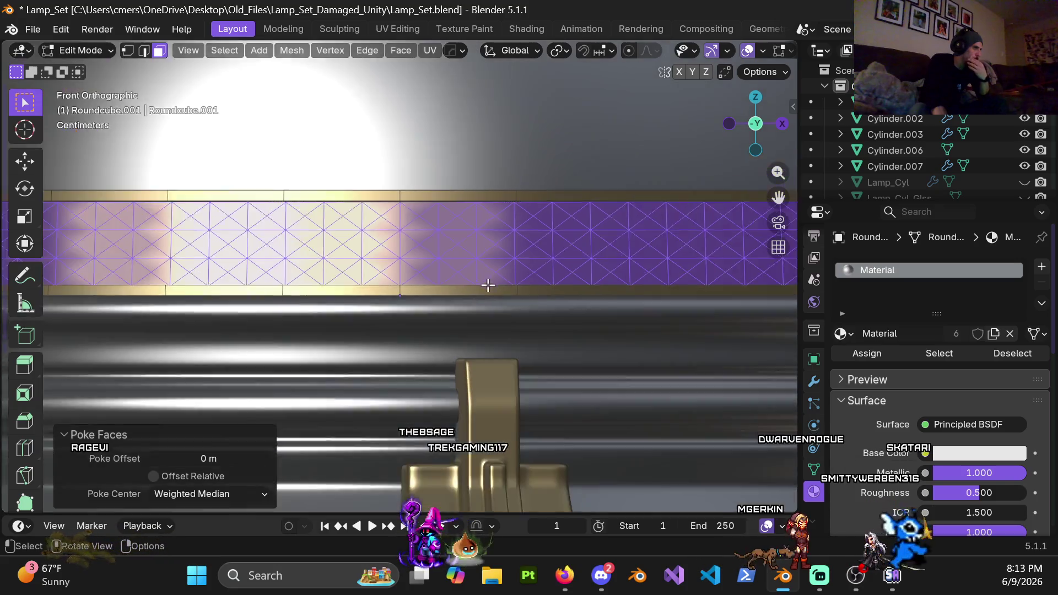
{"action": "mouse_move", "coordinate": [498, 271]}
{"action": "middle_mouse_down"}
{"action": "mouse_move", "coordinate": [485, 293]}
{"action": "mouse_move", "coordinate": [452, 300]}
{"action": "mouse_move", "coordinate": [409, 269]}
{"action": "mouse_move", "coordinate": [491, 272]}
{"action": "mouse_move", "coordinate": [462, 274]}
{"action": "middle_mouse_up"}
{"action": "key", "text": "Tab"}
{"action": "mouse_move", "coordinate": [243, 246]}
{"action": "middle_mouse_down"}
{"action": "mouse_move", "coordinate": [395, 283]}
{"action": "mouse_move", "coordinate": [349, 280]}
{"action": "mouse_move", "coordinate": [455, 279]}
{"action": "mouse_move", "coordinate": [368, 276]}
{"action": "mouse_move", "coordinate": [387, 274]}
{"action": "middle_mouse_up"}
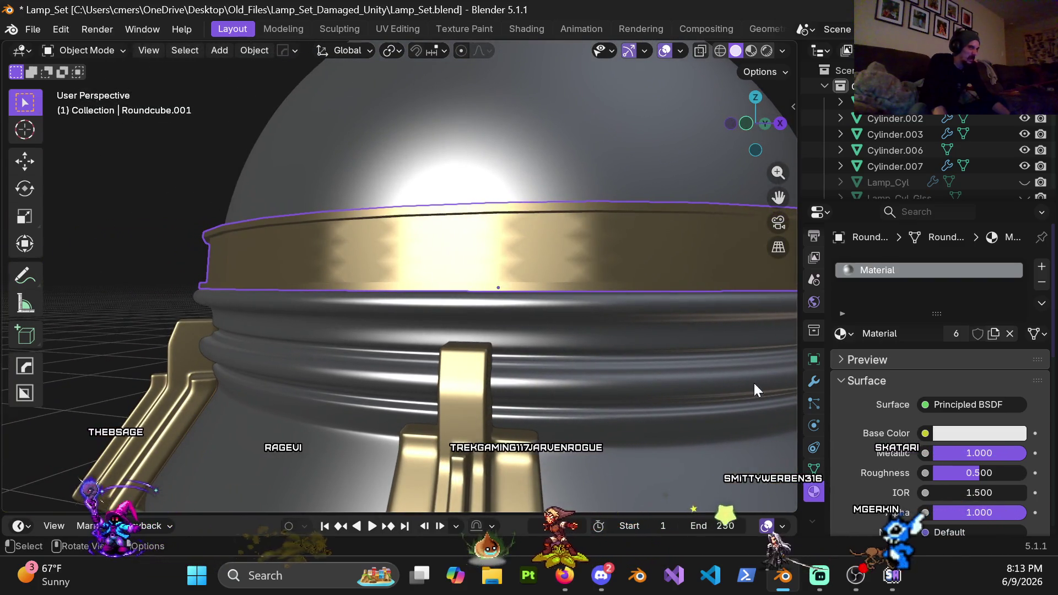
Step: Preview the band's Subdivision modifier at Levels Viewport 2
{"action": "left_click", "coordinate": [815, 382]}
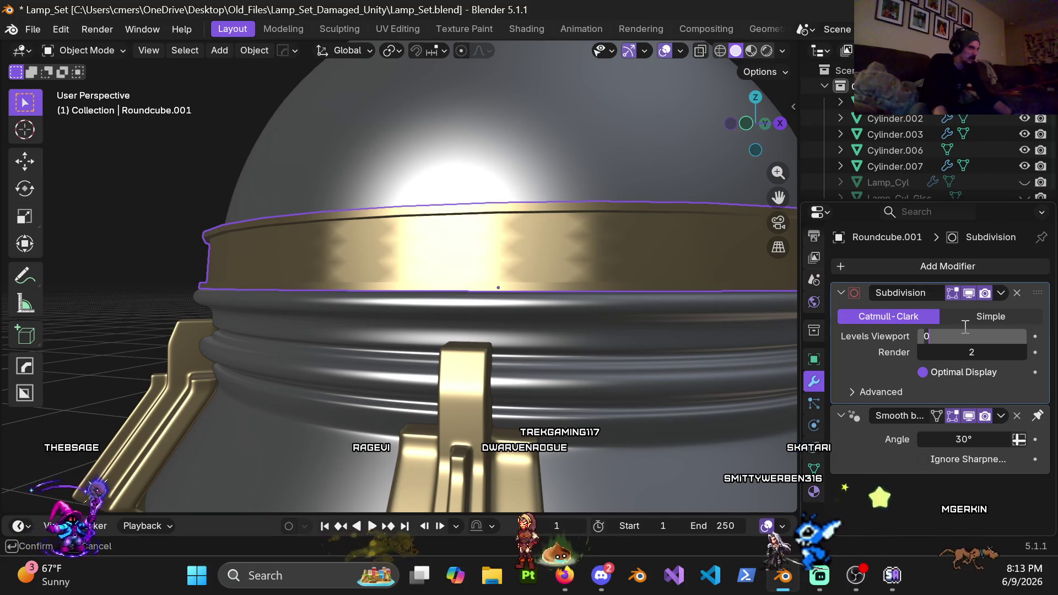
{"action": "type", "text": "2"}
{"action": "key", "text": "Return"}
{"action": "mouse_move", "coordinate": [755, 258]}
{"action": "middle_mouse_down"}
{"action": "mouse_move", "coordinate": [448, 229]}
{"action": "mouse_move", "coordinate": [531, 218]}
{"action": "mouse_move", "coordinate": [481, 237]}
{"action": "mouse_move", "coordinate": [386, 224]}
{"action": "mouse_move", "coordinate": [464, 238]}
{"action": "mouse_move", "coordinate": [389, 239]}
{"action": "mouse_move", "coordinate": [405, 243]}
{"action": "middle_mouse_up"}
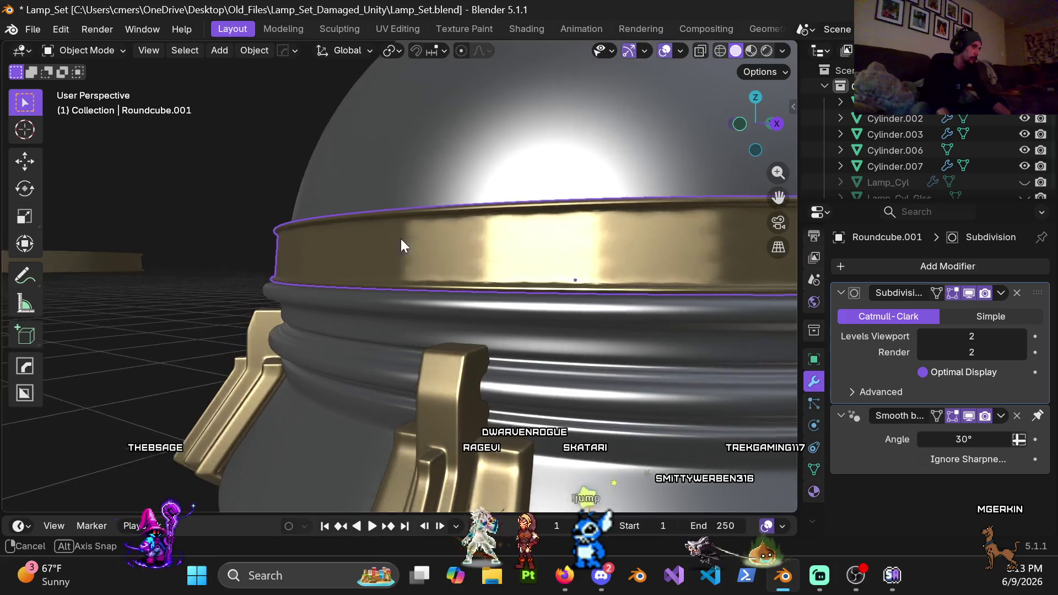
{"action": "scroll", "coordinate": [453, 263], "scroll_direction": "down", "scroll_amount": 3}
{"action": "scroll", "coordinate": [454, 269], "scroll_direction": "down", "scroll_amount": 4}
{"action": "mouse_move", "coordinate": [392, 302]}
{"action": "middle_mouse_down"}
{"action": "mouse_move", "coordinate": [473, 298]}
{"action": "mouse_move", "coordinate": [422, 309]}
{"action": "mouse_move", "coordinate": [337, 304]}
{"action": "mouse_move", "coordinate": [434, 292]}
{"action": "middle_mouse_up"}
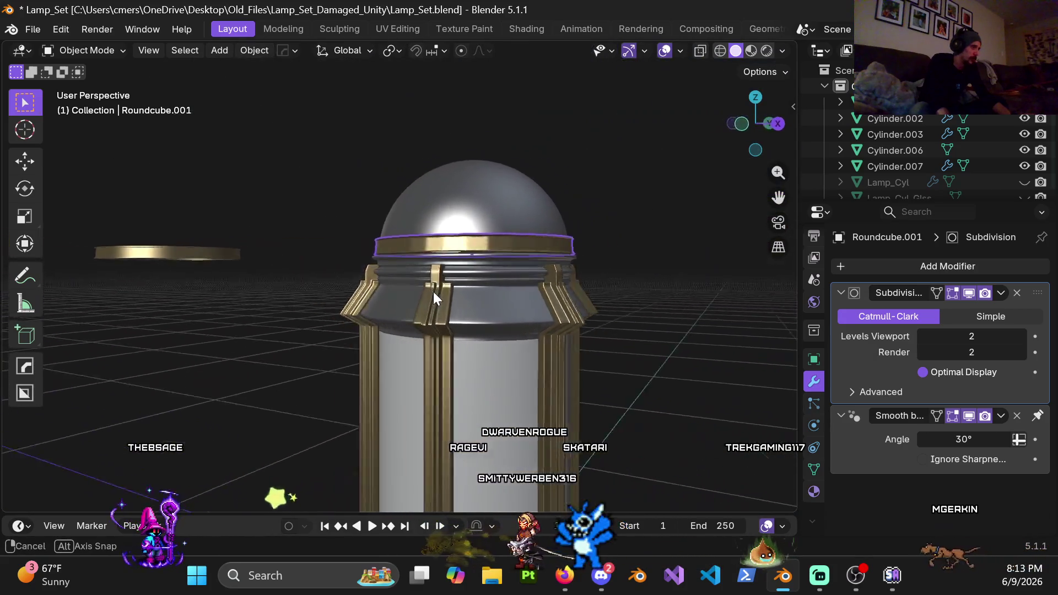
{"action": "scroll", "coordinate": [454, 267], "scroll_direction": "up", "scroll_amount": 4}
{"action": "scroll", "coordinate": [455, 267], "scroll_direction": "down", "scroll_amount": 2}
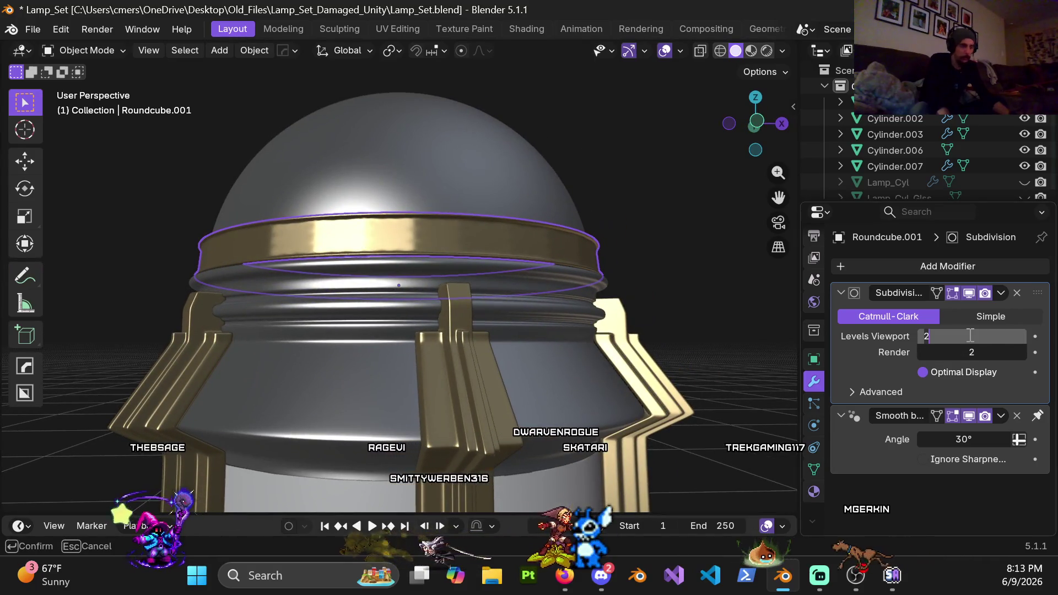
Step: Set Levels Viewport back to 0 and enter Edit Mode on the band
{"action": "type", "text": "1"}
{"action": "key", "text": "Return"}
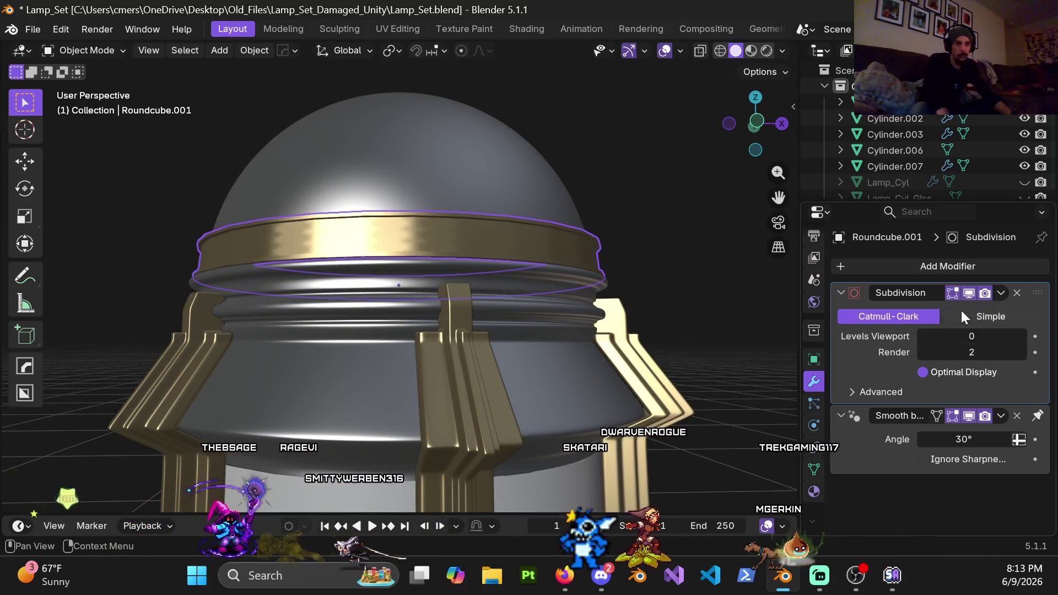
{"action": "scroll", "coordinate": [431, 219], "scroll_direction": "up", "scroll_amount": 5}
{"action": "key", "text": "Tab"}
{"action": "middle_click_drag", "start_coordinate": [510, 232], "coordinate": [449, 263], "text": "shift"}
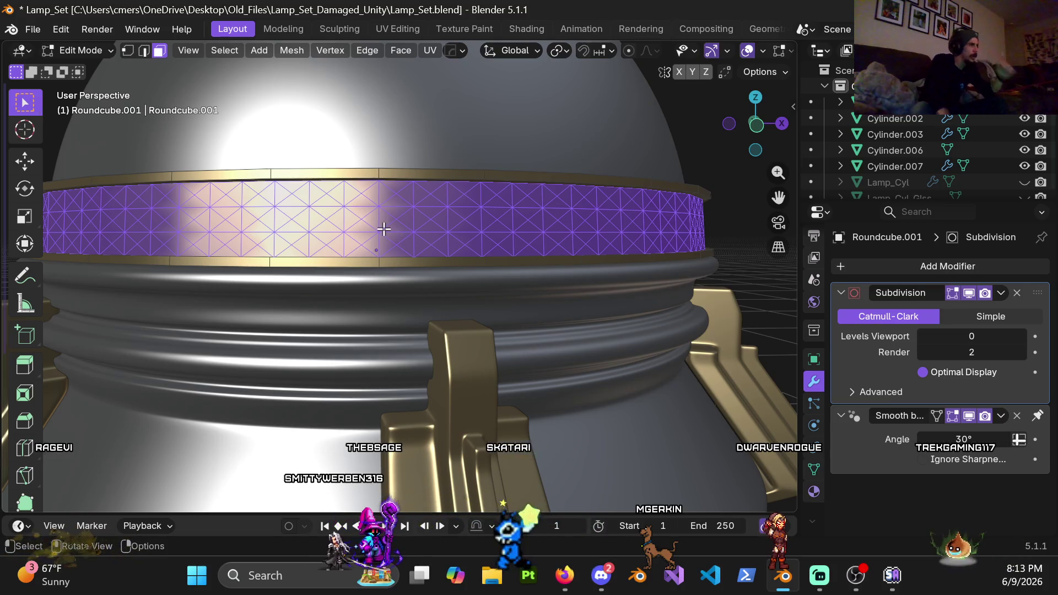
Step: In front view, clear the selection and paint a diamond of band faces, cancelling a trial inset
{"action": "key", "text": "KP_1"}
{"action": "key", "text": "alt+a"}
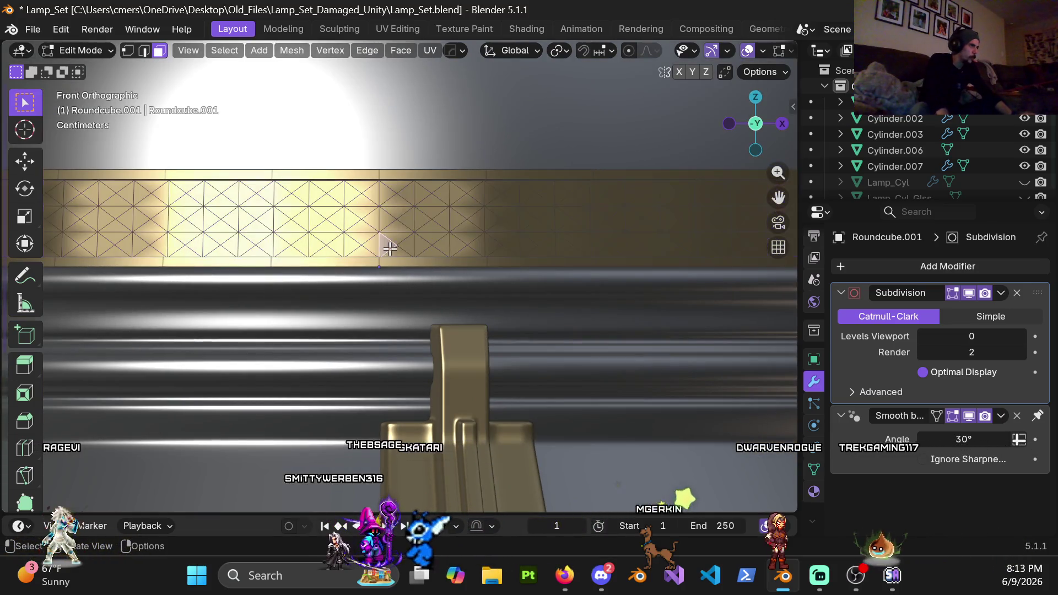
{"action": "scroll", "coordinate": [366, 226], "scroll_direction": "up", "scroll_amount": 3}
{"action": "key", "text": "c"}
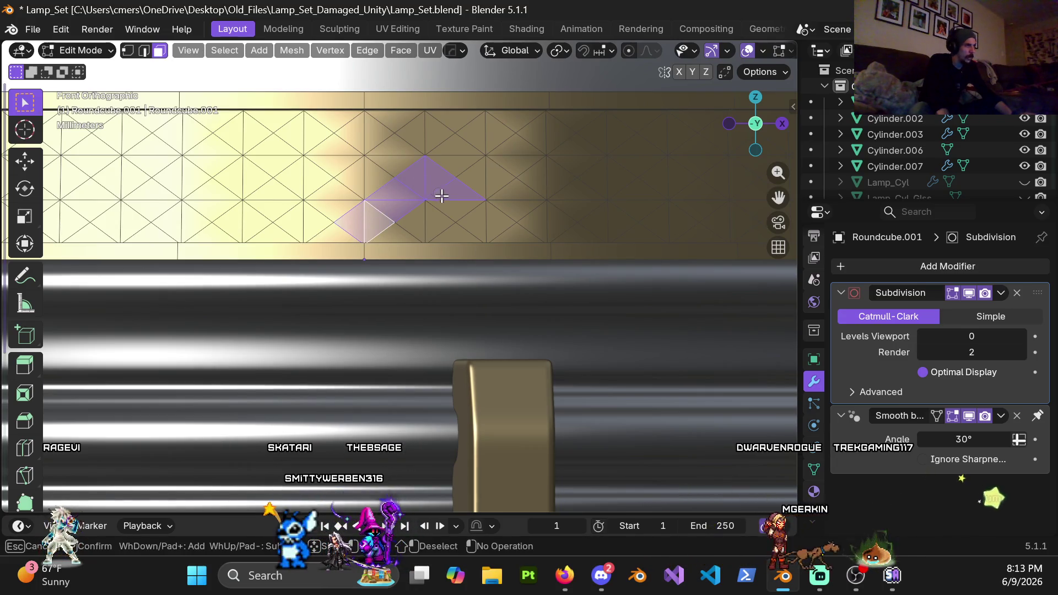
{"action": "mouse_move", "coordinate": [462, 214]}
{"action": "left_mouse_down"}
{"action": "mouse_move", "coordinate": [477, 229]}
{"action": "mouse_move", "coordinate": [502, 219]}
{"action": "left_mouse_up"}
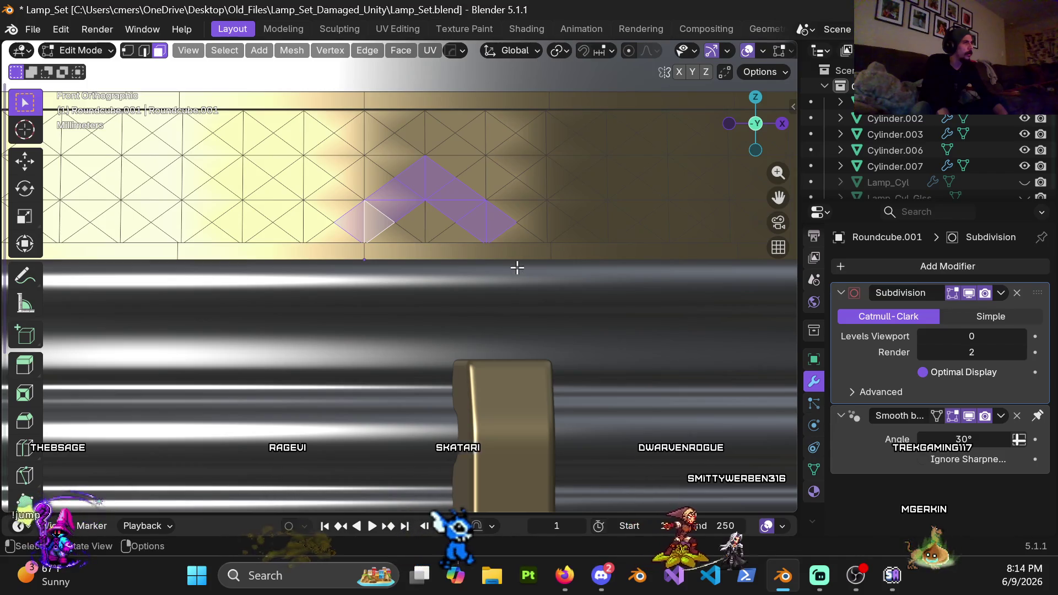
{"action": "key", "text": "i"}
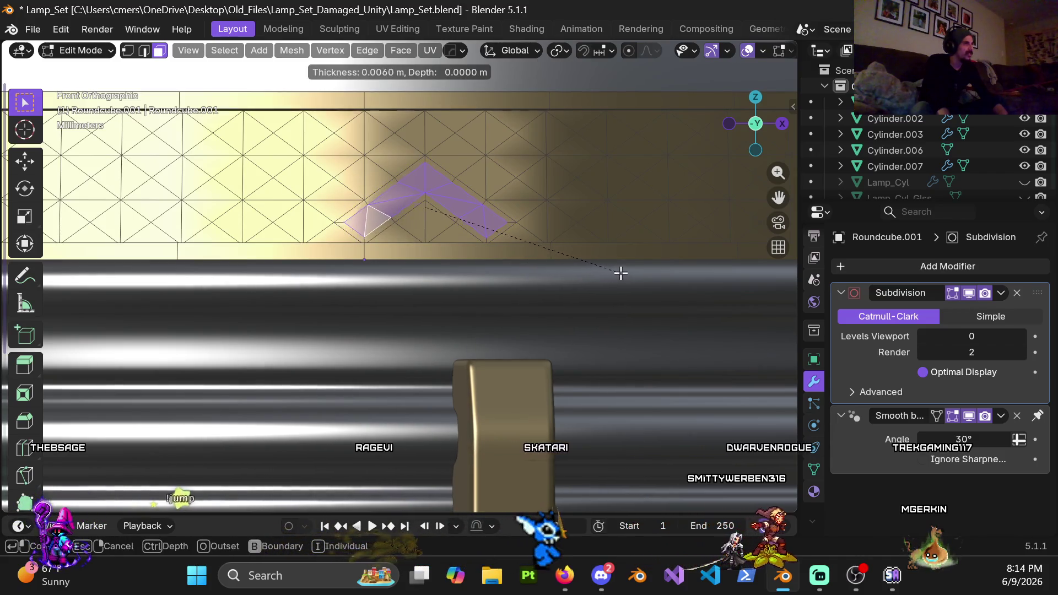
{"action": "key", "text": "Escape"}
Step: Paint more faces to extend the zigzag selection to the right
{"action": "scroll", "coordinate": [556, 251], "scroll_direction": "down", "scroll_amount": 2}
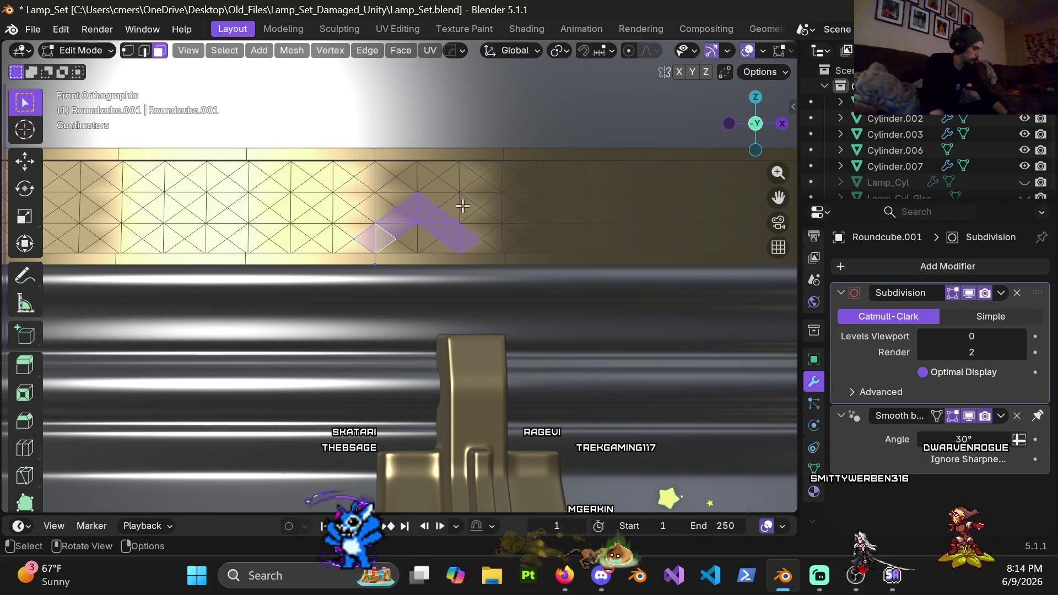
{"action": "key", "text": "c"}
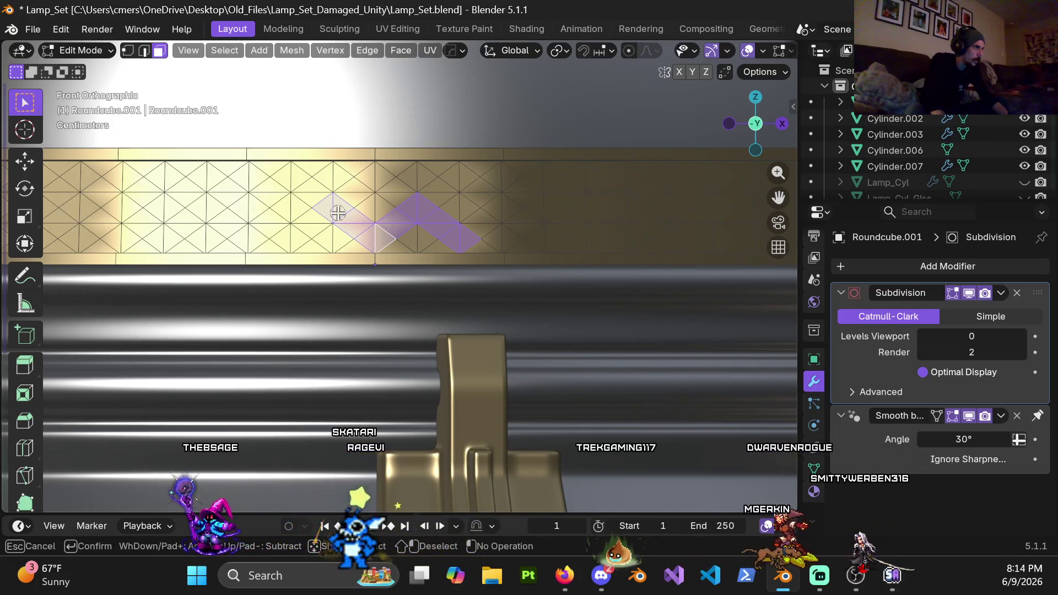
{"action": "mouse_move", "coordinate": [484, 225]}
{"action": "left_mouse_down"}
{"action": "mouse_move", "coordinate": [465, 239]}
{"action": "mouse_move", "coordinate": [482, 227]}
{"action": "left_mouse_up"}
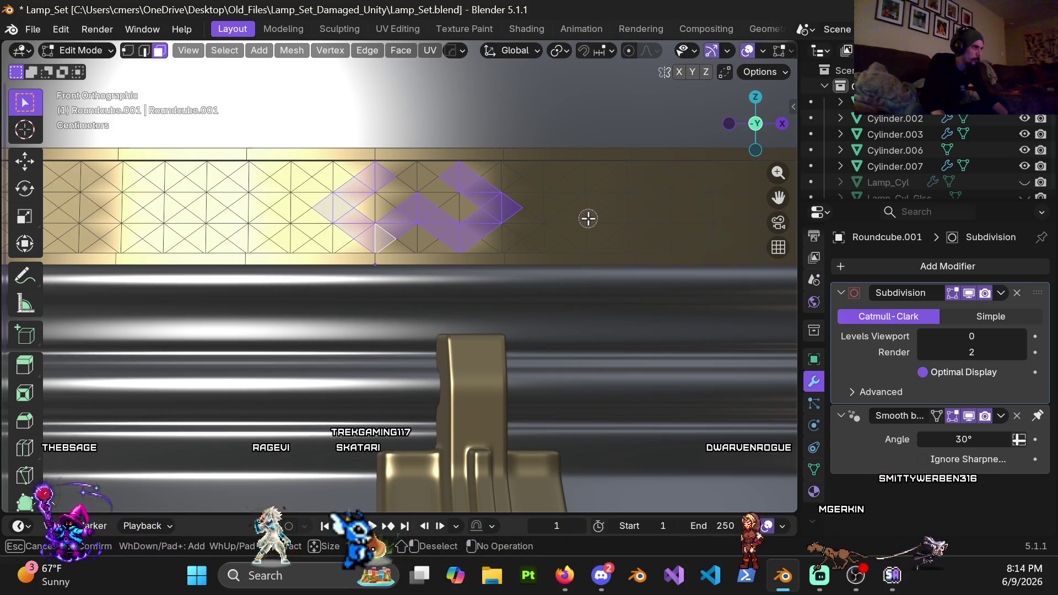
{"action": "key", "text": "Escape"}
{"action": "scroll", "coordinate": [560, 246], "scroll_direction": "down", "scroll_amount": 4}
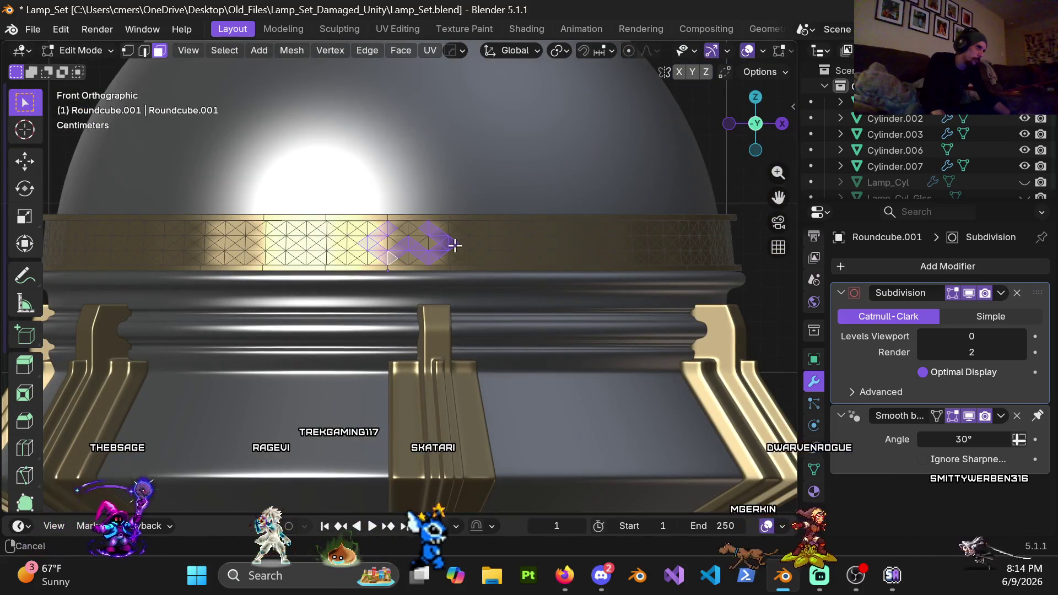
{"action": "scroll", "coordinate": [479, 243], "scroll_direction": "up", "scroll_amount": 4}
Step: Reframe the band in Front Orthographic view and start circle selecting again
{"action": "middle_click_drag", "start_coordinate": [471, 230], "coordinate": [380, 232], "text": "shift"}
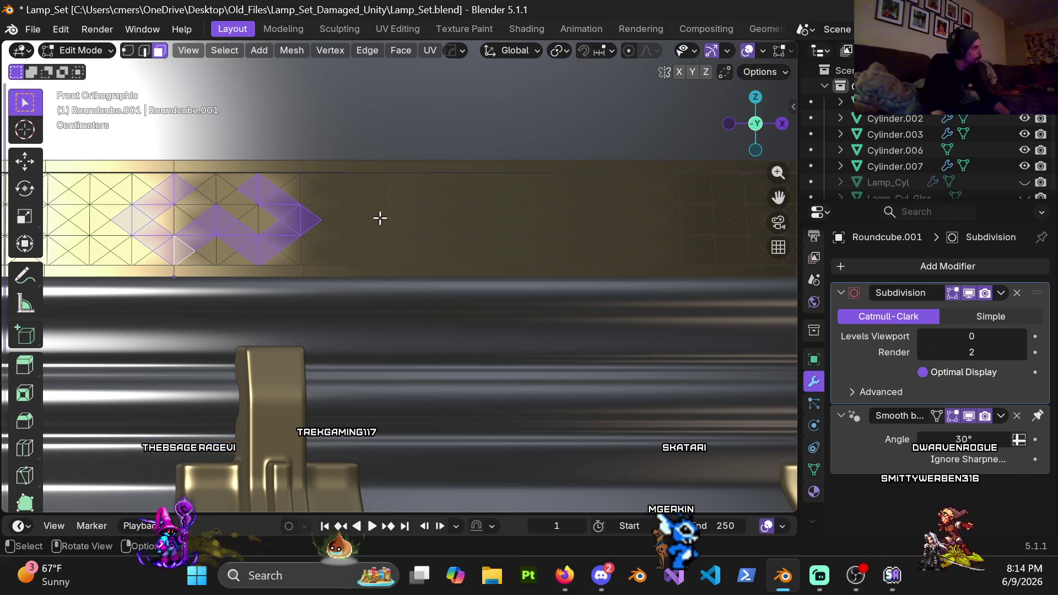
{"action": "scroll", "coordinate": [379, 220], "scroll_direction": "down", "scroll_amount": 4}
{"action": "mouse_move", "coordinate": [378, 219]}
{"action": "middle_mouse_down", "text": "shift"}
{"action": "mouse_move", "coordinate": [420, 206]}
{"action": "mouse_move", "coordinate": [408, 213]}
{"action": "mouse_move", "coordinate": [439, 227]}
{"action": "mouse_move", "coordinate": [330, 253]}
{"action": "middle_mouse_up", "text": "shift"}
{"action": "scroll", "coordinate": [324, 255], "scroll_direction": "up", "scroll_amount": 5}
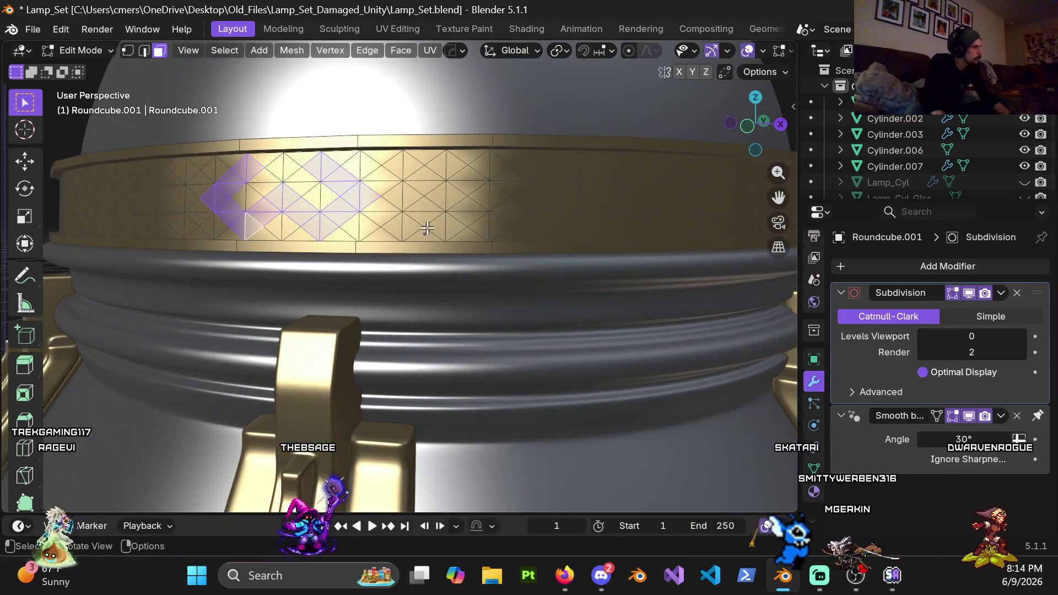
{"action": "mouse_move", "coordinate": [437, 231]}
{"action": "middle_mouse_down"}
{"action": "mouse_move", "coordinate": [425, 243]}
{"action": "mouse_move", "coordinate": [407, 239]}
{"action": "mouse_move", "coordinate": [520, 253]}
{"action": "mouse_move", "coordinate": [432, 255]}
{"action": "middle_mouse_up"}
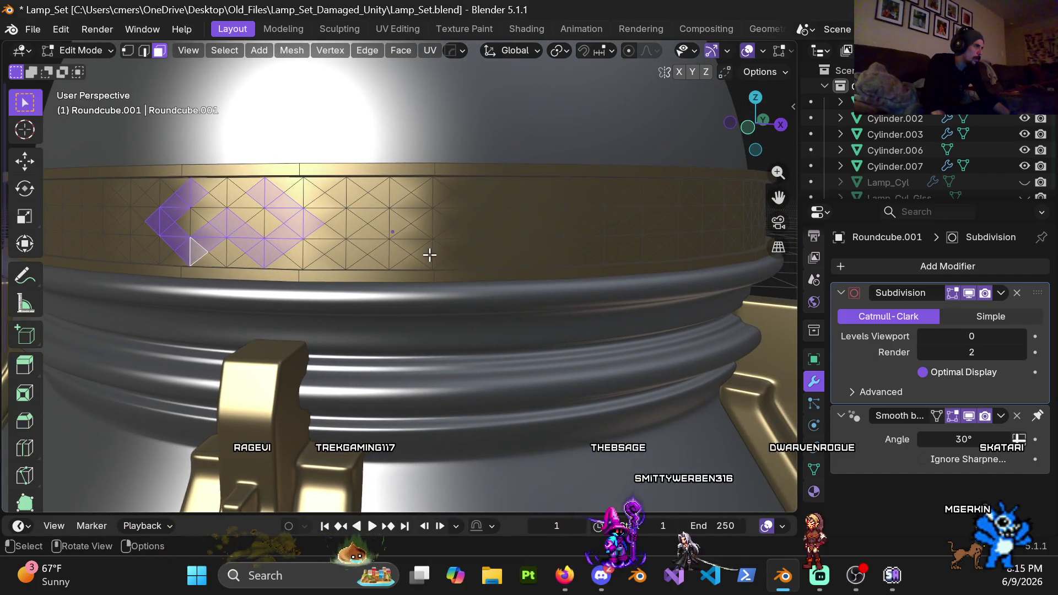
{"action": "scroll", "coordinate": [429, 254], "scroll_direction": "down", "scroll_amount": 4}
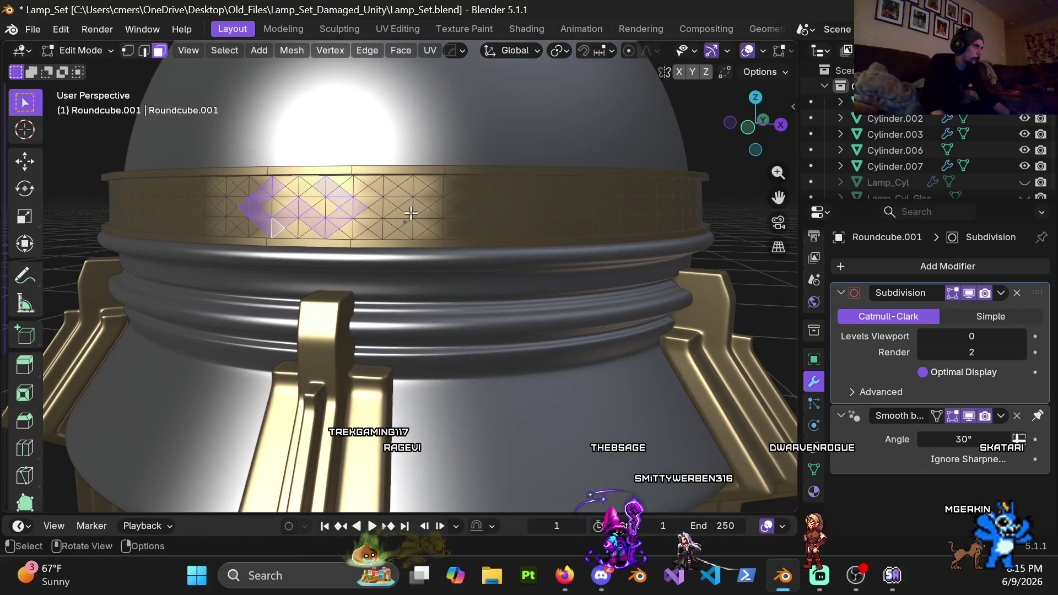
{"action": "mouse_move", "coordinate": [410, 214]}
{"action": "middle_mouse_down"}
{"action": "mouse_move", "coordinate": [418, 204]}
{"action": "mouse_move", "coordinate": [421, 220]}
{"action": "middle_mouse_up"}
{"action": "key", "text": "KP_1"}
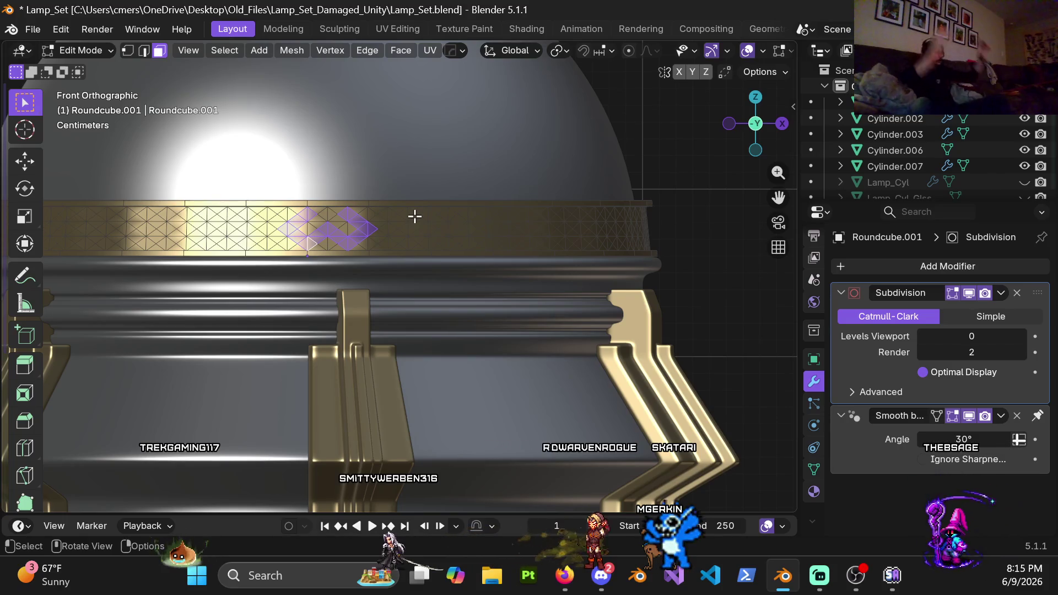
{"action": "scroll", "coordinate": [372, 223], "scroll_direction": "up", "scroll_amount": 3}
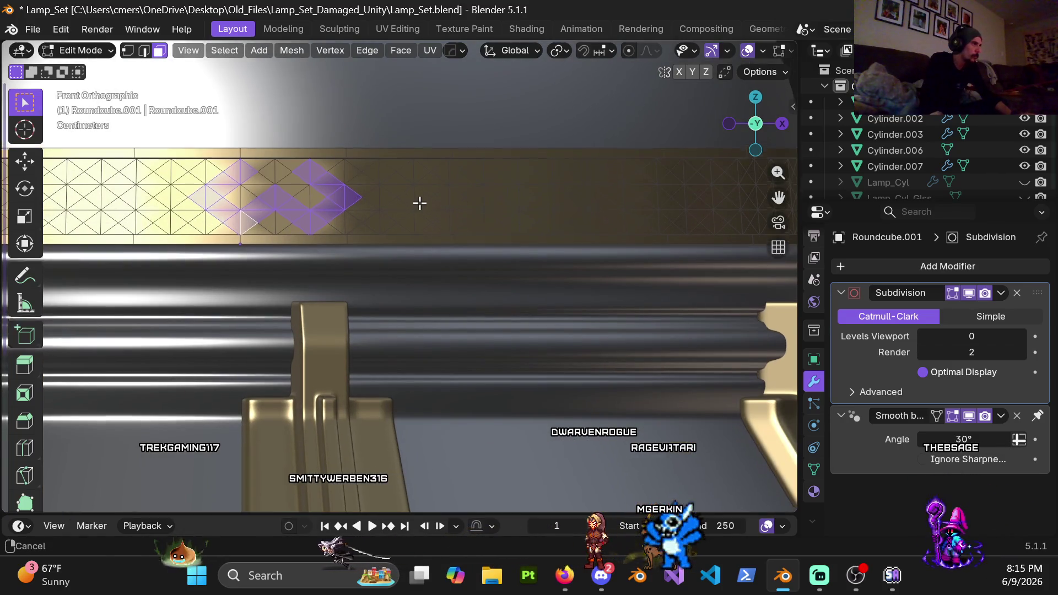
{"action": "middle_click_drag", "start_coordinate": [418, 201], "coordinate": [416, 213], "text": "shift"}
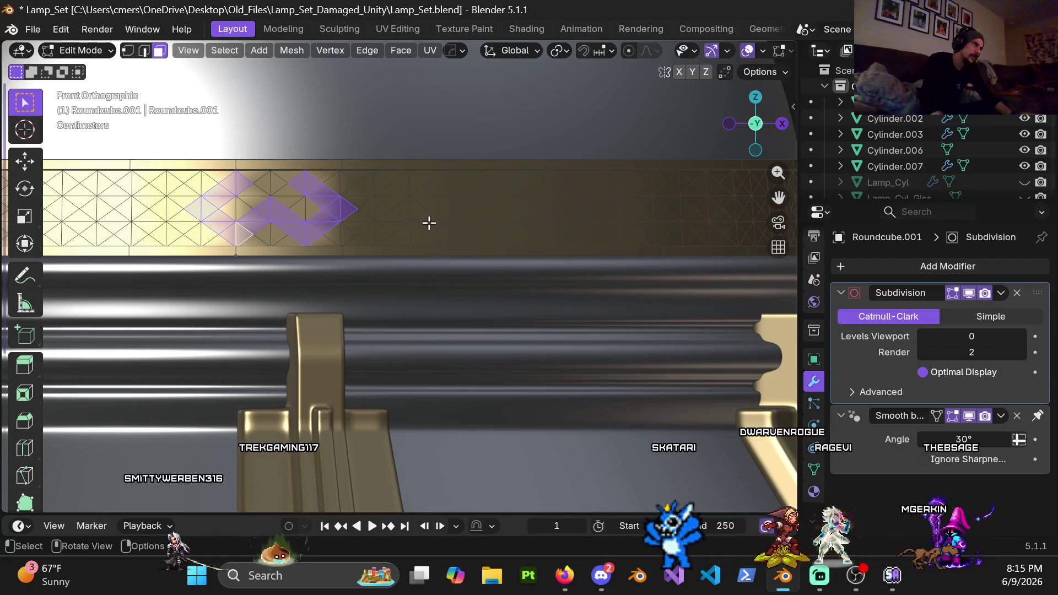
{"action": "key", "text": "c"}
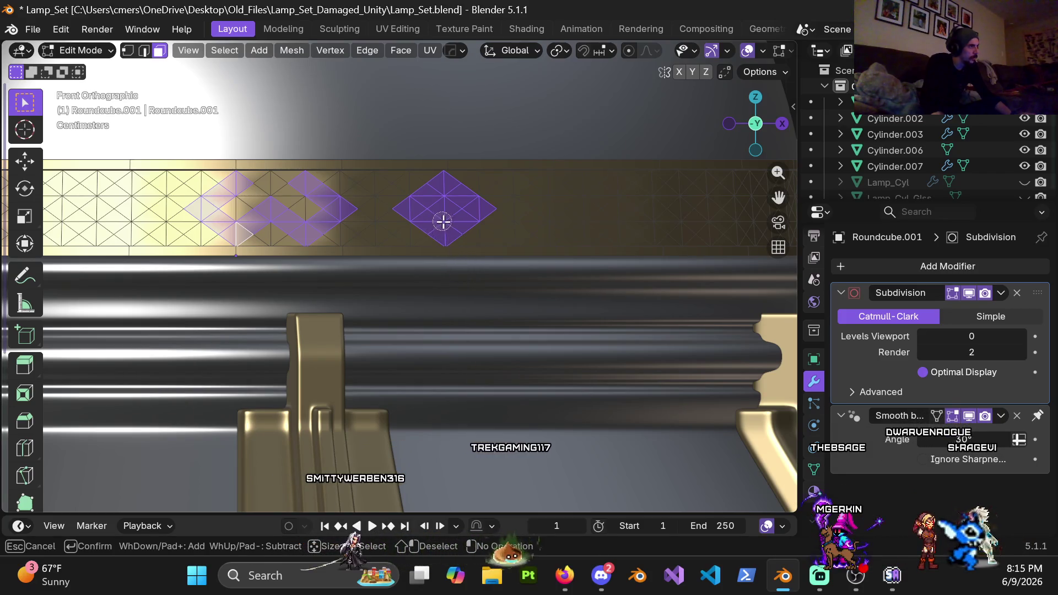
Step: Deselect the oversized diamond and select a smaller diamond of faces beside the zigzag
{"action": "left_click_drag", "start_coordinate": [419, 203], "coordinate": [472, 205], "text": "shift"}
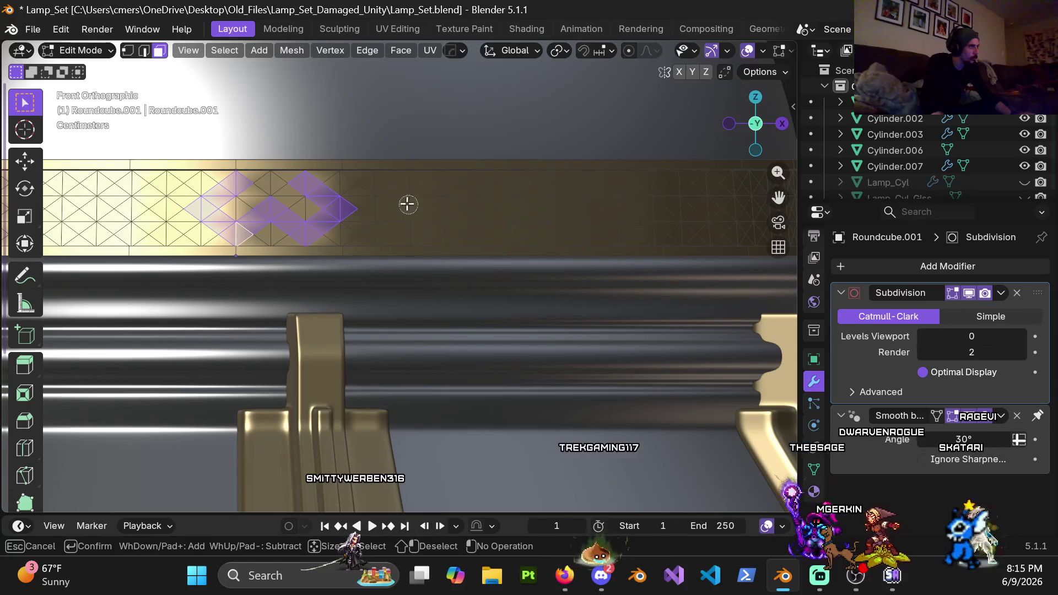
{"action": "left_click", "coordinate": [406, 224]}
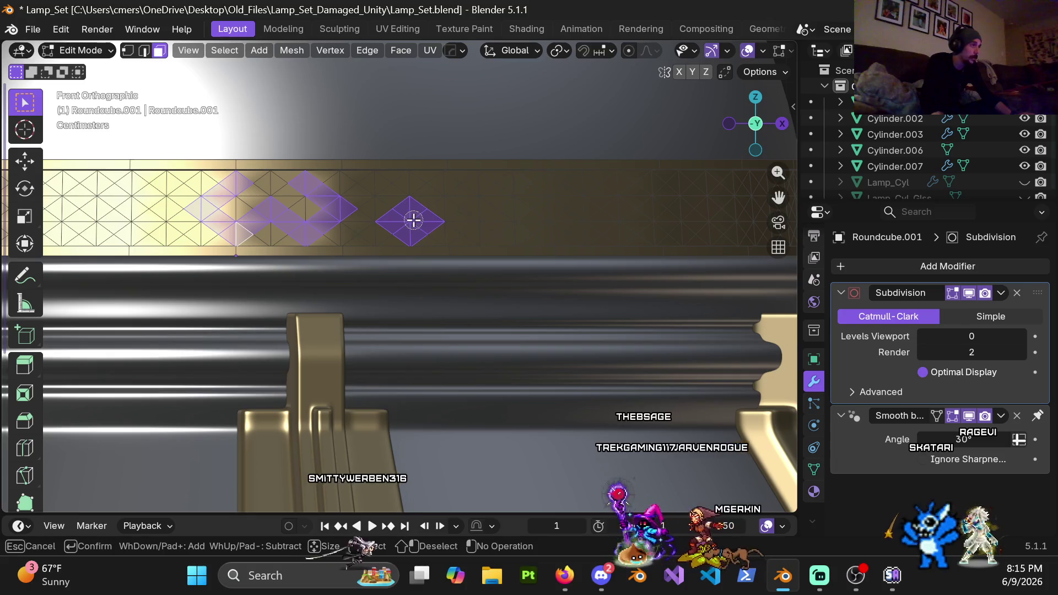
{"action": "right_click", "coordinate": [413, 221]}
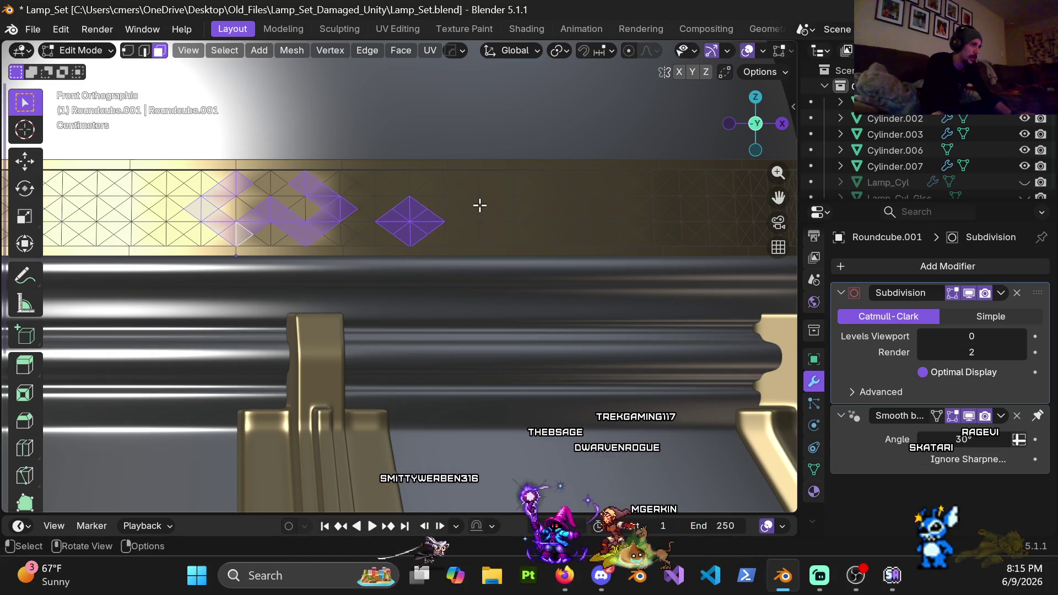
{"action": "middle_click_drag", "start_coordinate": [483, 219], "coordinate": [429, 229], "text": "shift"}
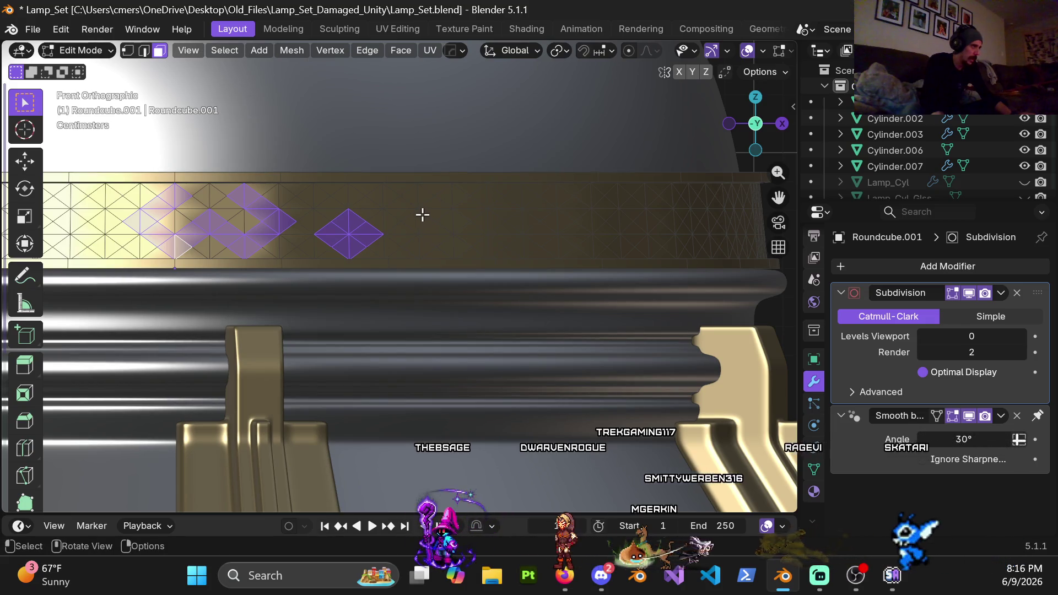
{"action": "middle_click_drag", "start_coordinate": [423, 215], "coordinate": [412, 223], "text": "shift"}
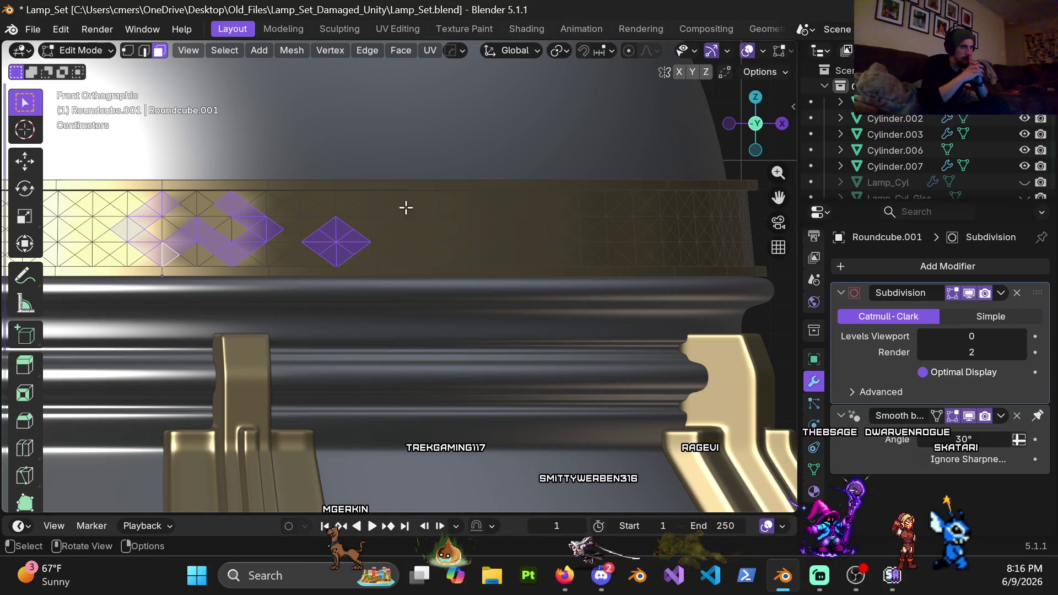
{"action": "scroll", "coordinate": [407, 208], "scroll_direction": "down", "scroll_amount": 5}
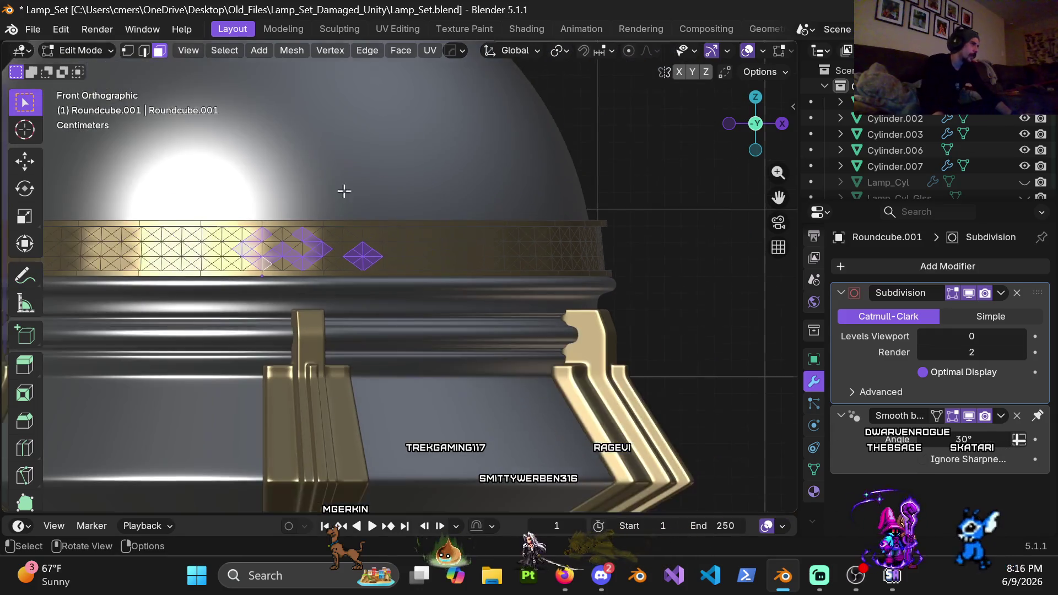
{"action": "scroll", "coordinate": [428, 249], "scroll_direction": "up", "scroll_amount": 2}
{"action": "scroll", "coordinate": [436, 244], "scroll_direction": "down", "scroll_amount": 1}
{"action": "middle_click_drag", "start_coordinate": [425, 234], "coordinate": [444, 235]}
{"action": "scroll", "coordinate": [460, 225], "scroll_direction": "up", "scroll_amount": 4}
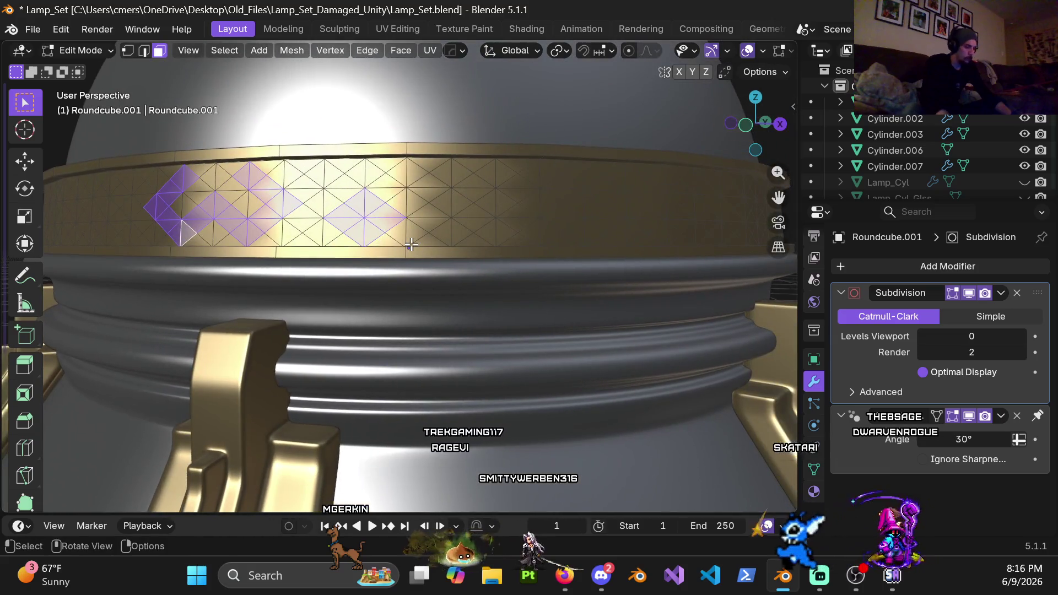
{"action": "mouse_move", "coordinate": [453, 236]}
{"action": "middle_mouse_down"}
{"action": "mouse_move", "coordinate": [349, 264]}
{"action": "mouse_move", "coordinate": [343, 243]}
{"action": "mouse_move", "coordinate": [323, 287]}
{"action": "mouse_move", "coordinate": [396, 276]}
{"action": "mouse_move", "coordinate": [387, 239]}
{"action": "mouse_move", "coordinate": [451, 248]}
{"action": "mouse_move", "coordinate": [439, 260]}
{"action": "mouse_move", "coordinate": [491, 255]}
{"action": "mouse_move", "coordinate": [389, 272]}
{"action": "mouse_move", "coordinate": [404, 262]}
{"action": "mouse_move", "coordinate": [380, 255]}
{"action": "middle_mouse_up"}
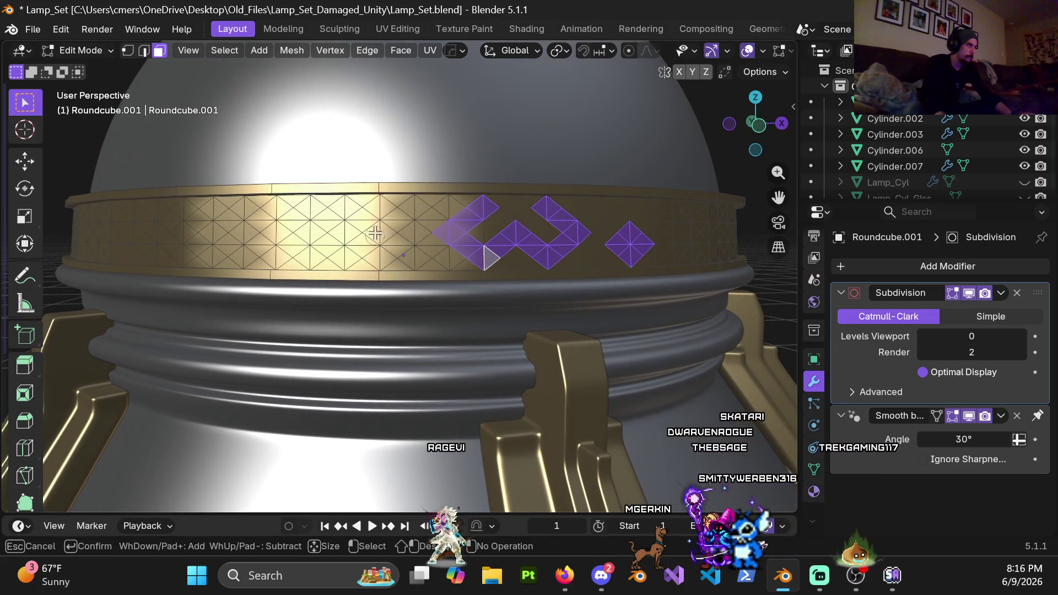
{"action": "key", "text": "Escape"}
{"action": "scroll", "coordinate": [536, 272], "scroll_direction": "down", "scroll_amount": 3}
{"action": "mouse_move", "coordinate": [537, 272]}
{"action": "middle_mouse_down"}
{"action": "mouse_move", "coordinate": [478, 263]}
{"action": "mouse_move", "coordinate": [503, 220]}
{"action": "mouse_move", "coordinate": [574, 201]}
{"action": "mouse_move", "coordinate": [550, 209]}
{"action": "middle_mouse_up"}
{"action": "mouse_move", "coordinate": [487, 263]}
{"action": "middle_mouse_down"}
{"action": "mouse_move", "coordinate": [479, 296]}
{"action": "mouse_move", "coordinate": [442, 308]}
{"action": "mouse_move", "coordinate": [398, 270]}
{"action": "mouse_move", "coordinate": [412, 235]}
{"action": "mouse_move", "coordinate": [402, 279]}
{"action": "mouse_move", "coordinate": [412, 286]}
{"action": "mouse_move", "coordinate": [401, 288]}
{"action": "middle_mouse_up"}
{"action": "scroll", "coordinate": [392, 319], "scroll_direction": "up", "scroll_amount": 5}
{"action": "scroll", "coordinate": [403, 320], "scroll_direction": "down", "scroll_amount": 3}
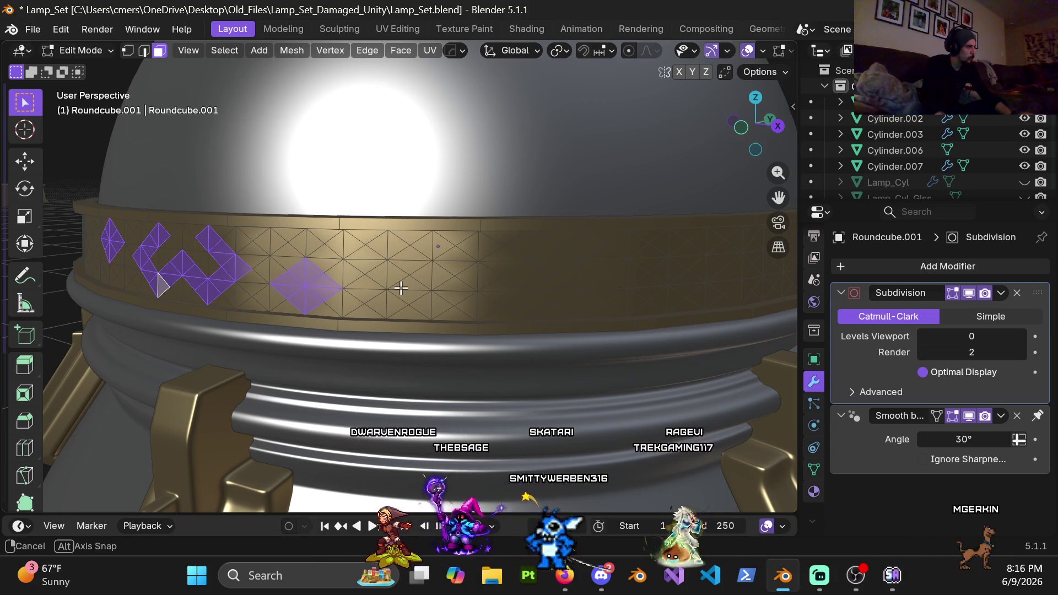
{"action": "middle_click_drag", "start_coordinate": [400, 288], "coordinate": [400, 287]}
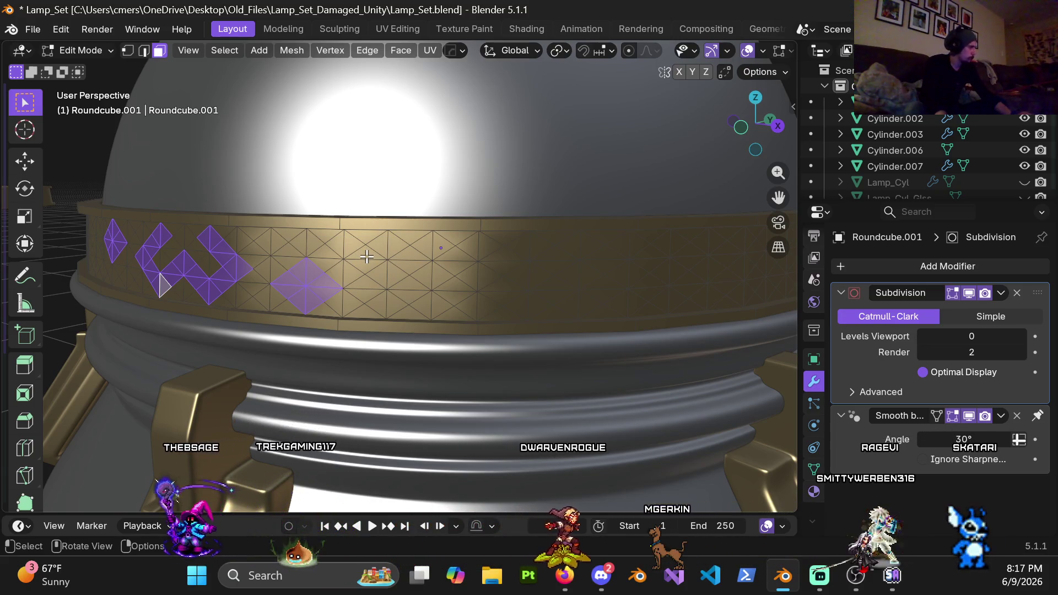
{"action": "middle_click_drag", "start_coordinate": [367, 256], "coordinate": [390, 274]}
{"action": "key", "text": "v"}
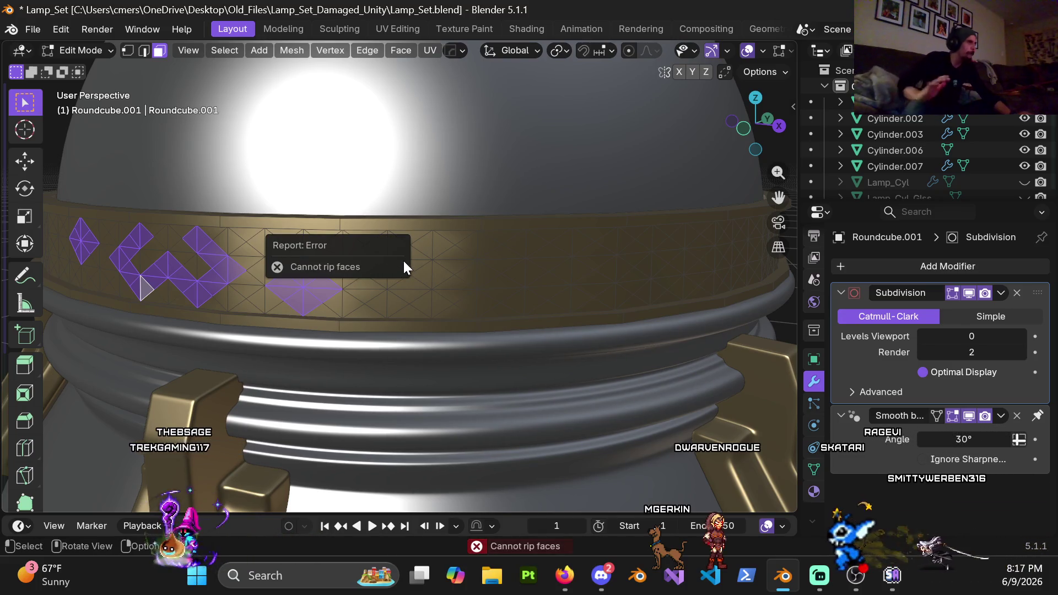
Step: Circle-select another diamond of faces up and right of the lone diamond
{"action": "middle_click_drag", "start_coordinate": [534, 255], "coordinate": [417, 275]}
{"action": "key", "text": "c"}
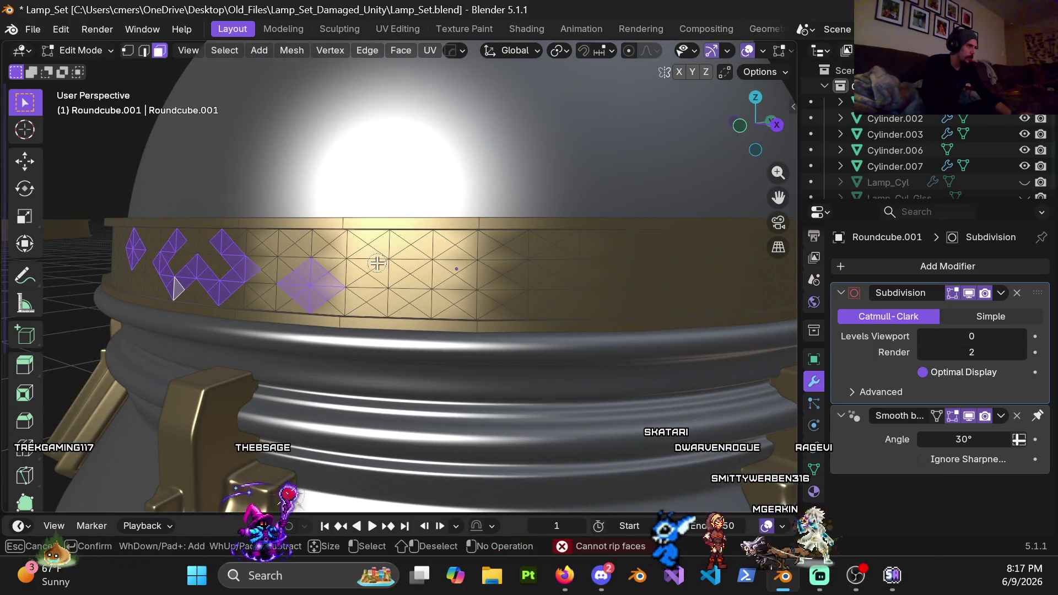
{"action": "left_click", "coordinate": [377, 262]}
{"action": "left_click_drag", "start_coordinate": [377, 262], "coordinate": [393, 253]}
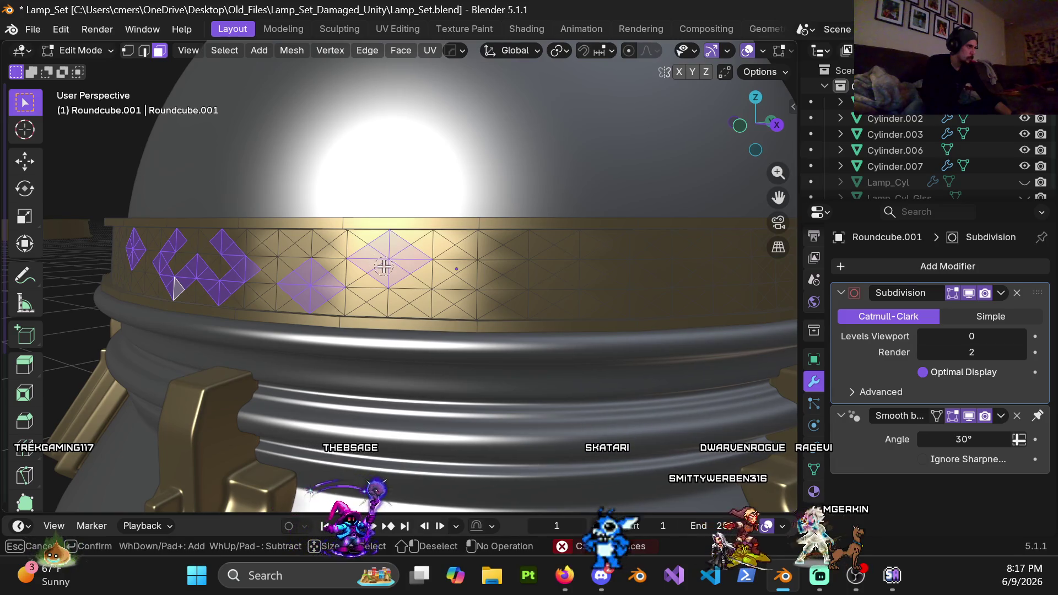
{"action": "left_click_drag", "start_coordinate": [406, 255], "coordinate": [407, 287]}
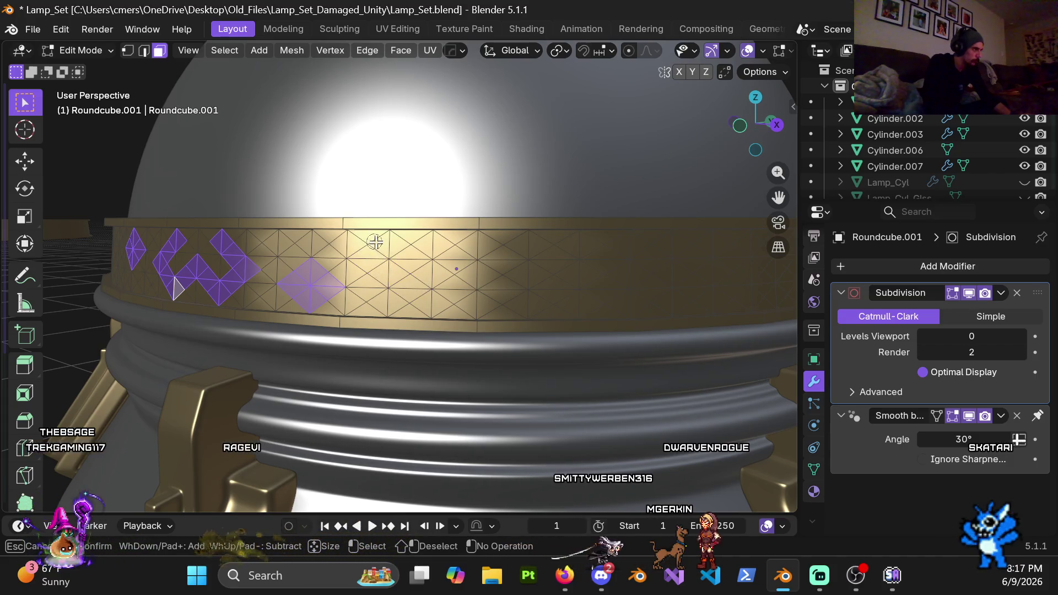
Step: Grow a larger patch of faces right of the lone diamond, removing a stray face
{"action": "left_click", "coordinate": [410, 264]}
{"action": "left_click", "coordinate": [390, 255], "text": "shift"}
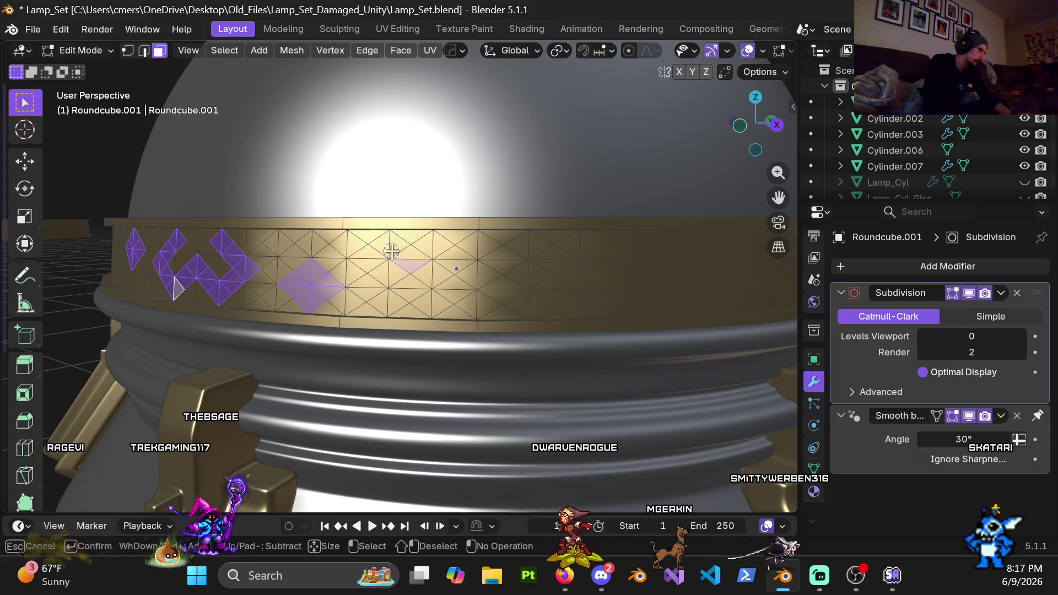
{"action": "left_click", "coordinate": [373, 255]}
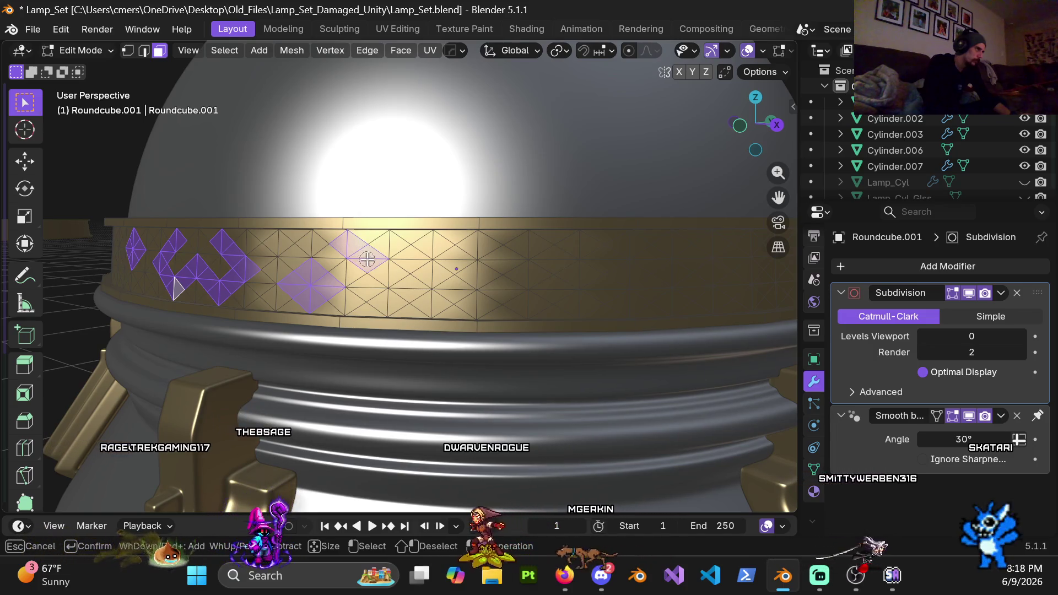
{"action": "left_click", "coordinate": [387, 272]}
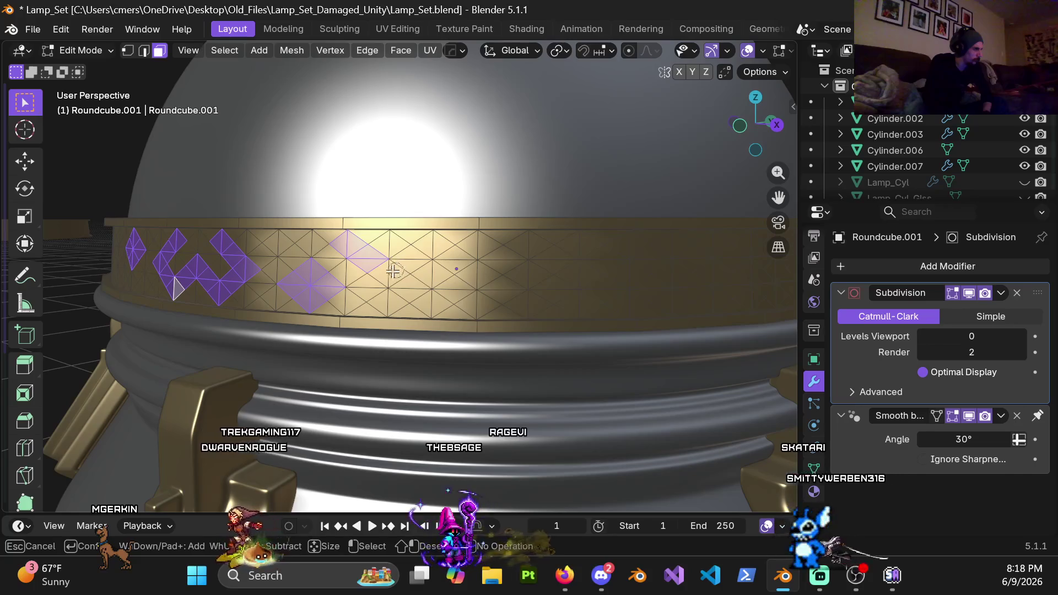
{"action": "left_click_drag", "start_coordinate": [393, 271], "coordinate": [408, 292]}
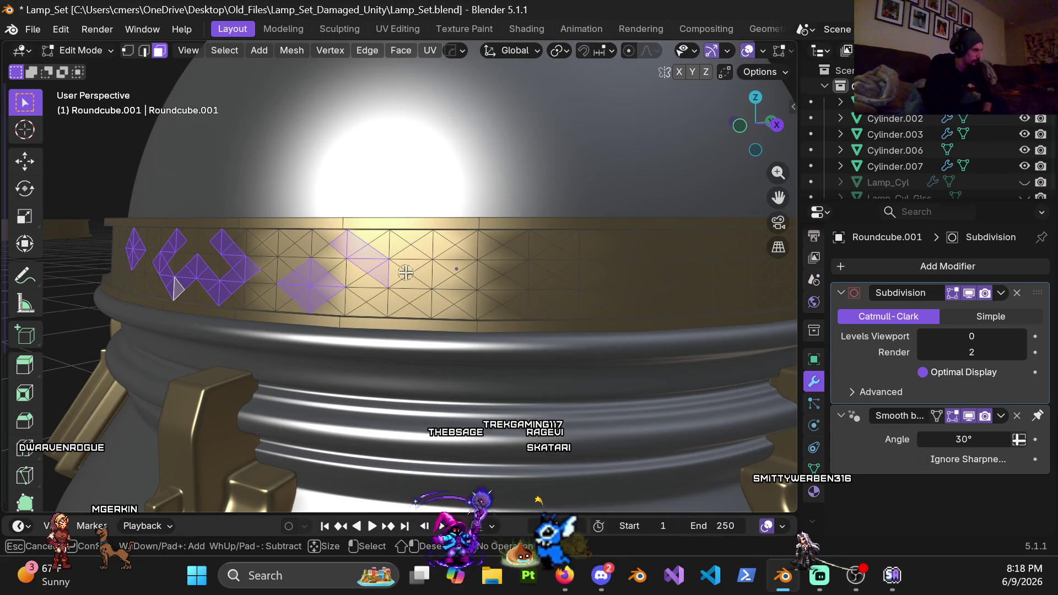
{"action": "left_click_drag", "start_coordinate": [393, 268], "coordinate": [384, 269], "text": "shift"}
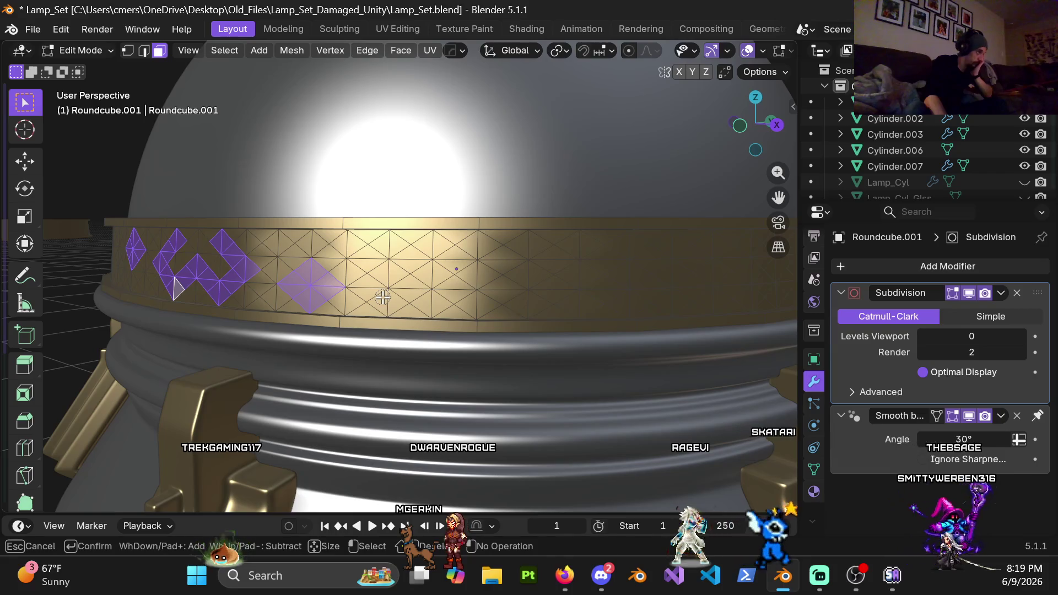
Step: Deselect the rightmost diamond of band faces, keeping the zigzag and nearer diamond
{"action": "left_click", "coordinate": [383, 302]}
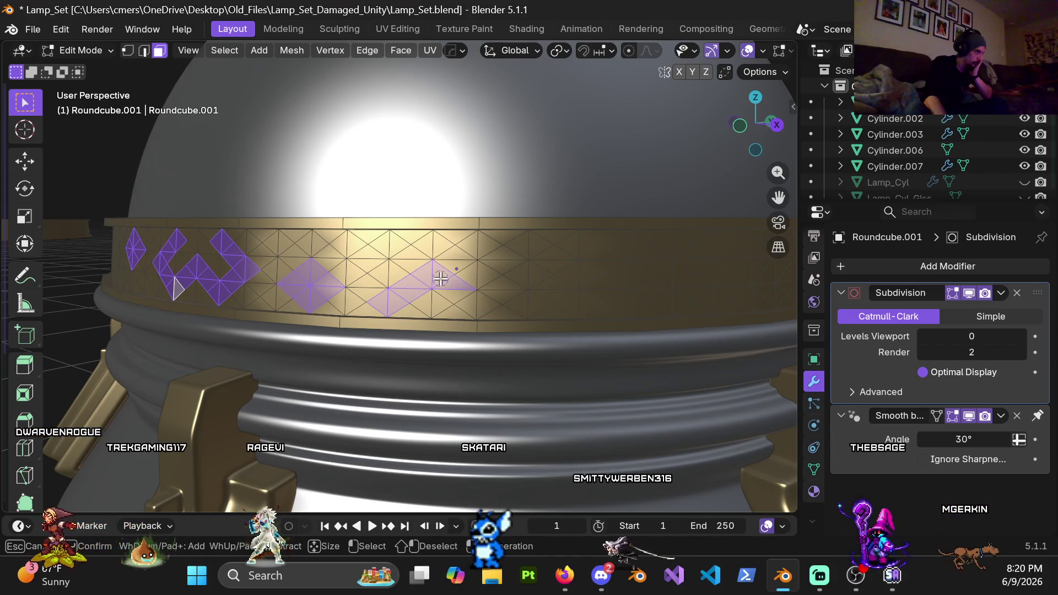
{"action": "left_click_drag", "start_coordinate": [434, 274], "coordinate": [441, 279]}
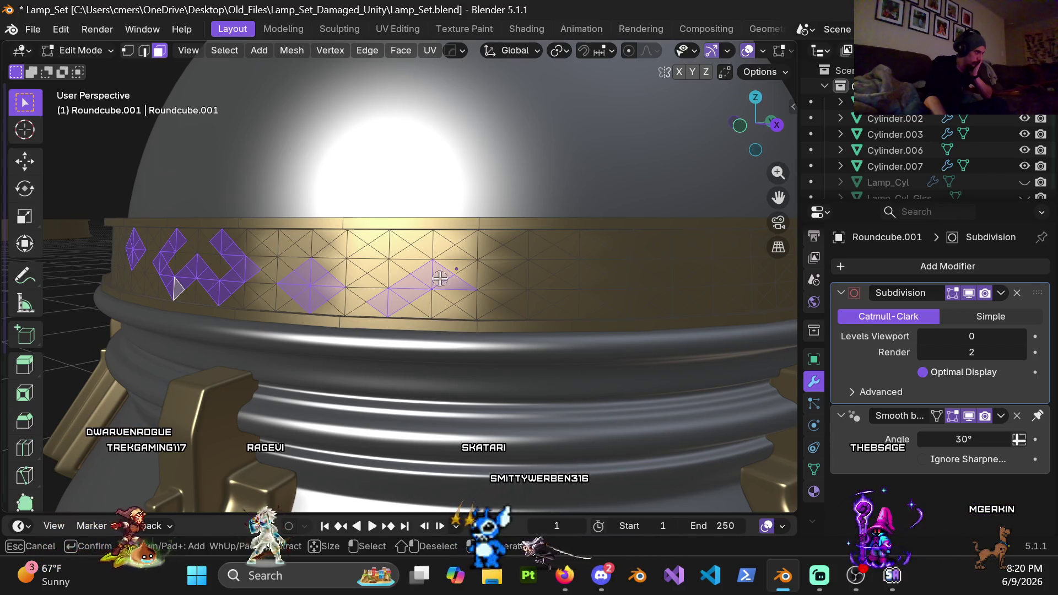
{"action": "left_click_drag", "start_coordinate": [440, 278], "coordinate": [441, 280], "text": "shift"}
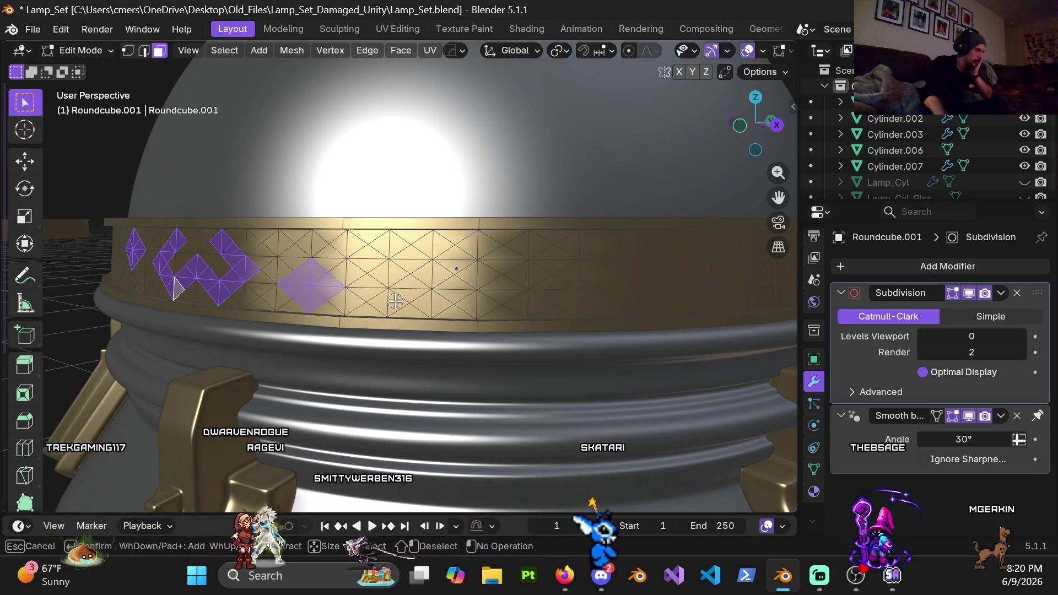
{"action": "left_click_drag", "start_coordinate": [413, 291], "coordinate": [448, 283]}
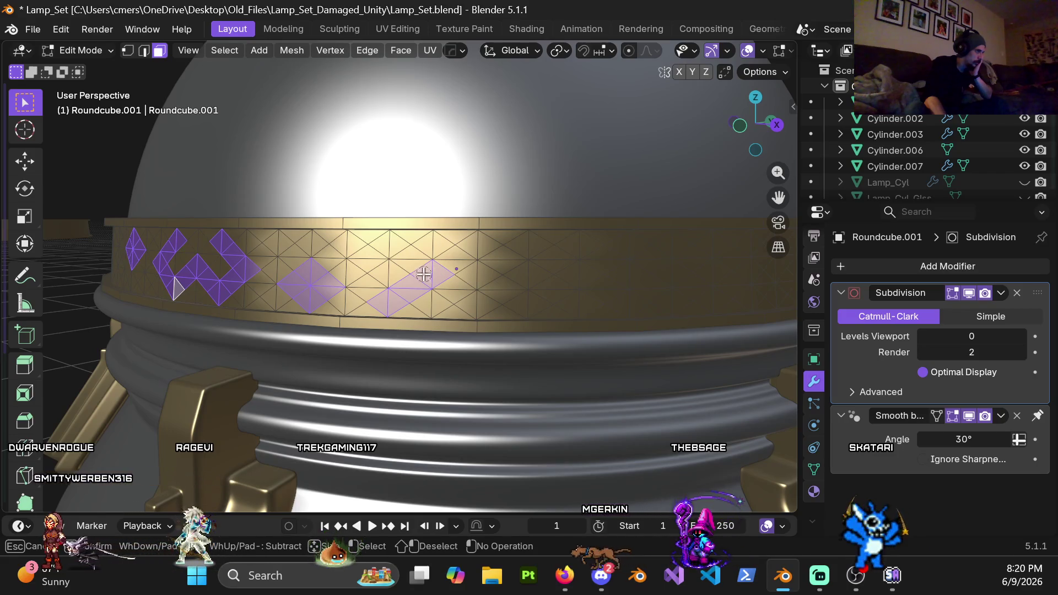
{"action": "left_click_drag", "start_coordinate": [390, 301], "coordinate": [435, 278], "text": "shift"}
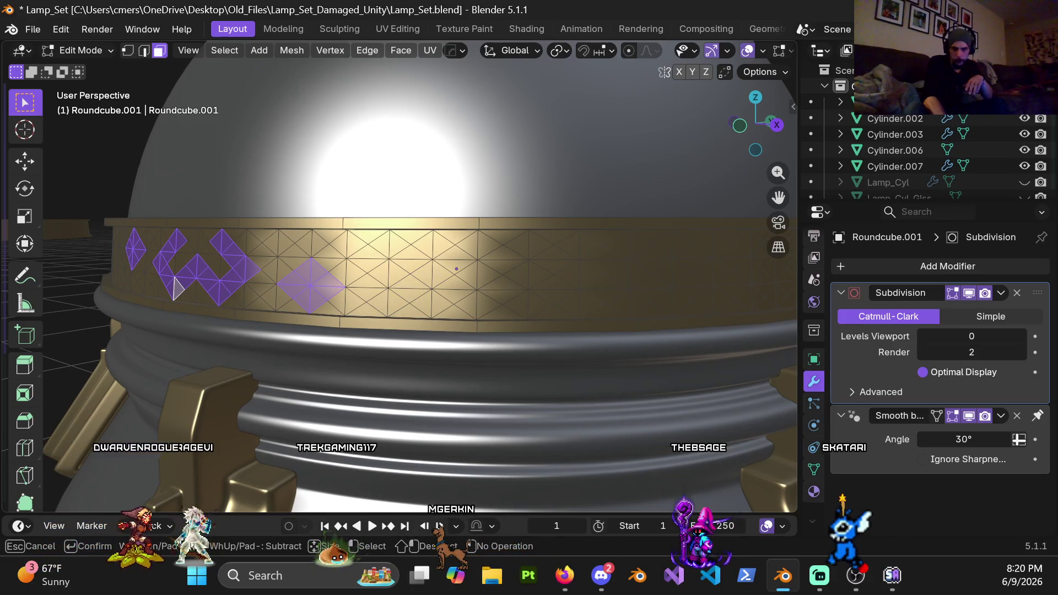